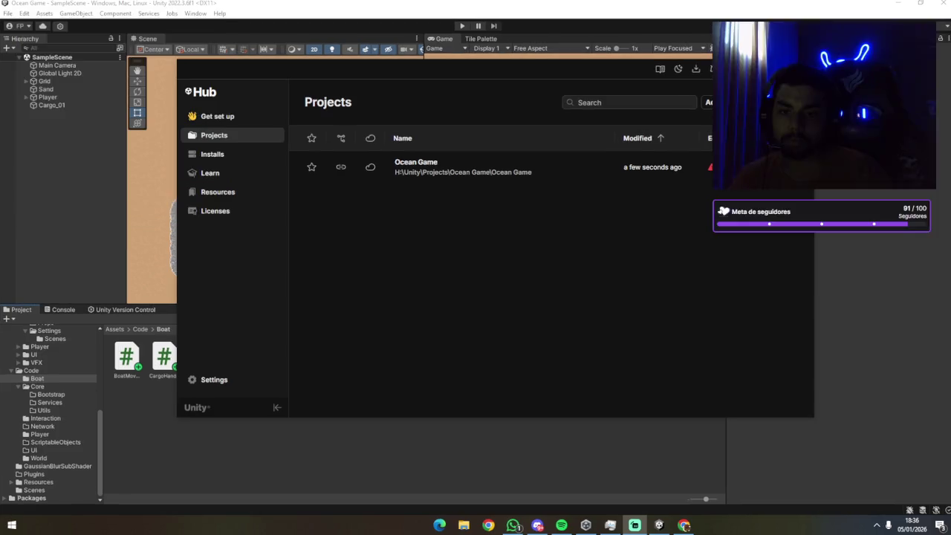
# Bring the Ocean Game editor in front of Unity Hub and close a background window.
pyautogui.click(831, 347)
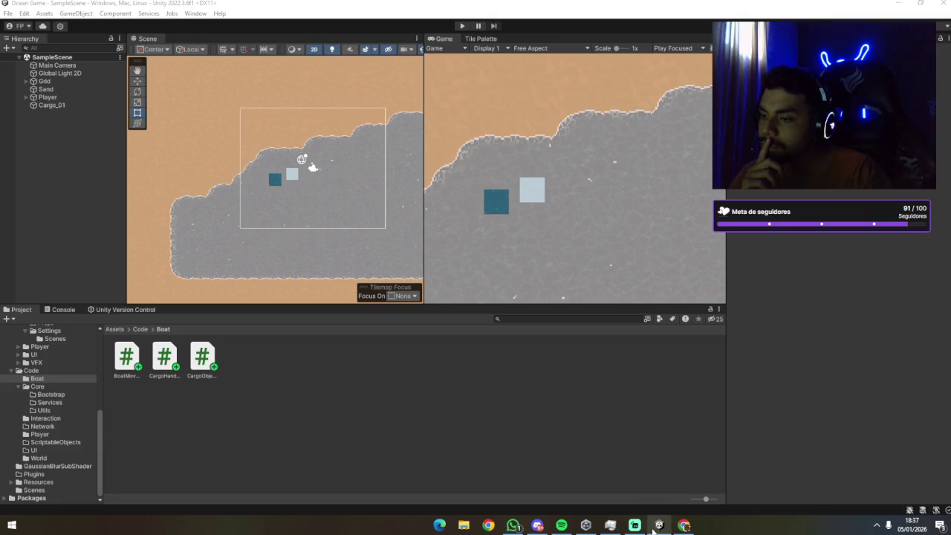
pyautogui.moveTo(610, 524)
pyautogui.click(650, 452)
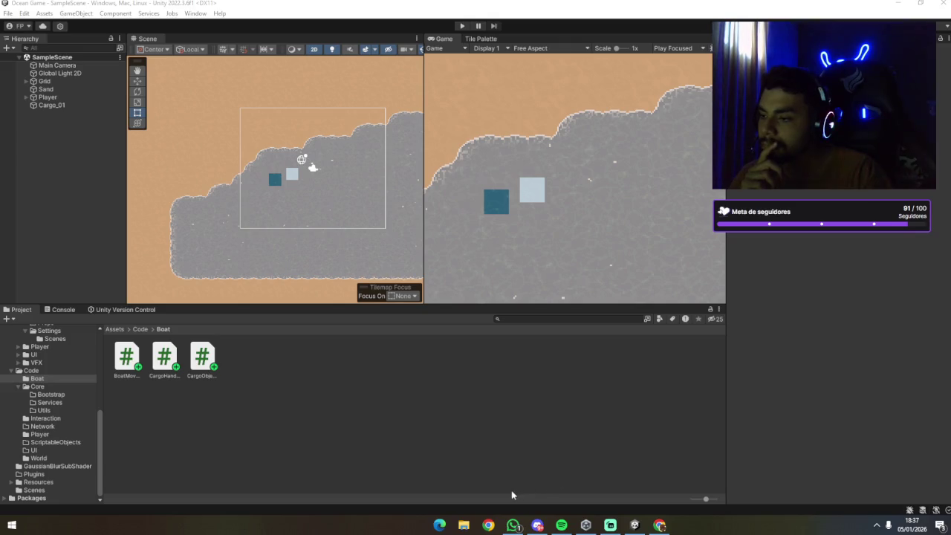
# Unpin Microsoft Edge from the taskbar, check the hidden tray icons, and return to Unity.
pyautogui.rightClick(443, 525)
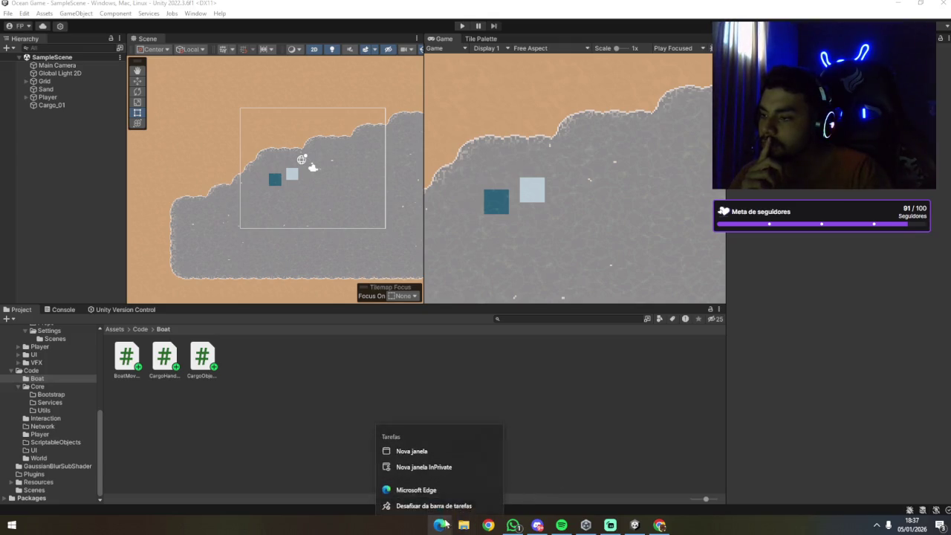
pyautogui.click(435, 505)
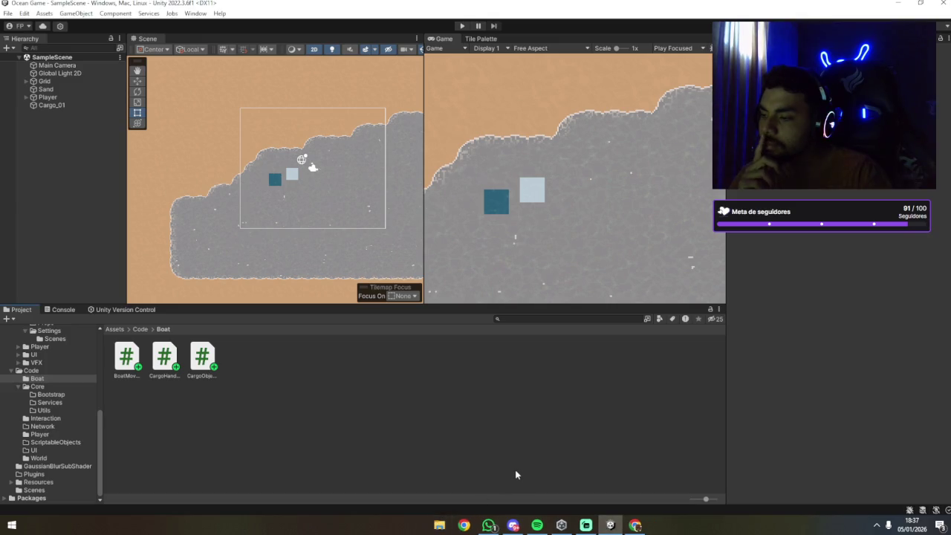
pyautogui.click(875, 525)
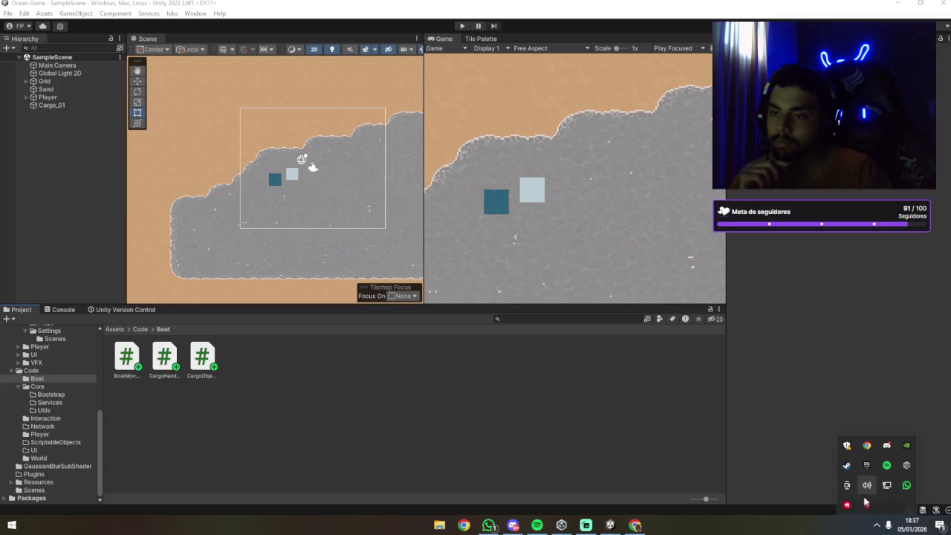
pyautogui.click(549, 392)
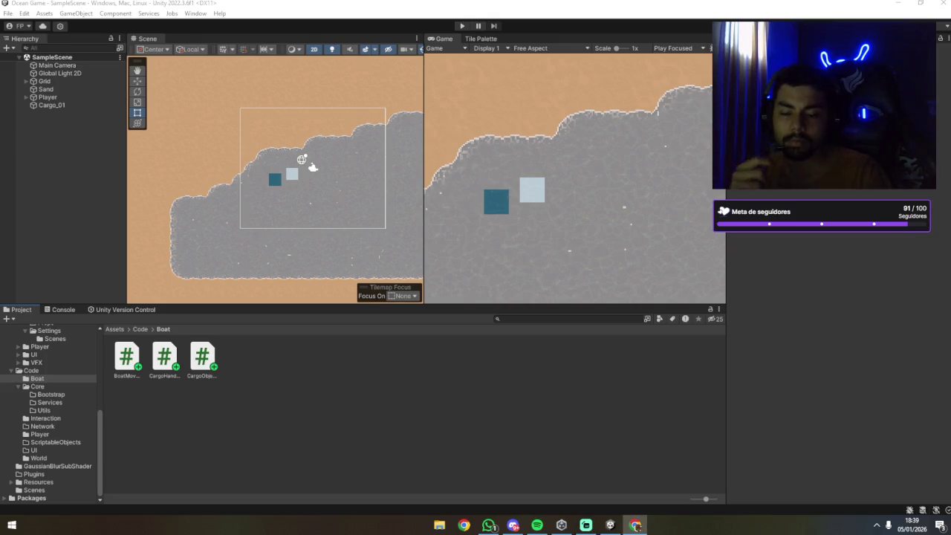
pyautogui.hotkey('alt', 'F4')
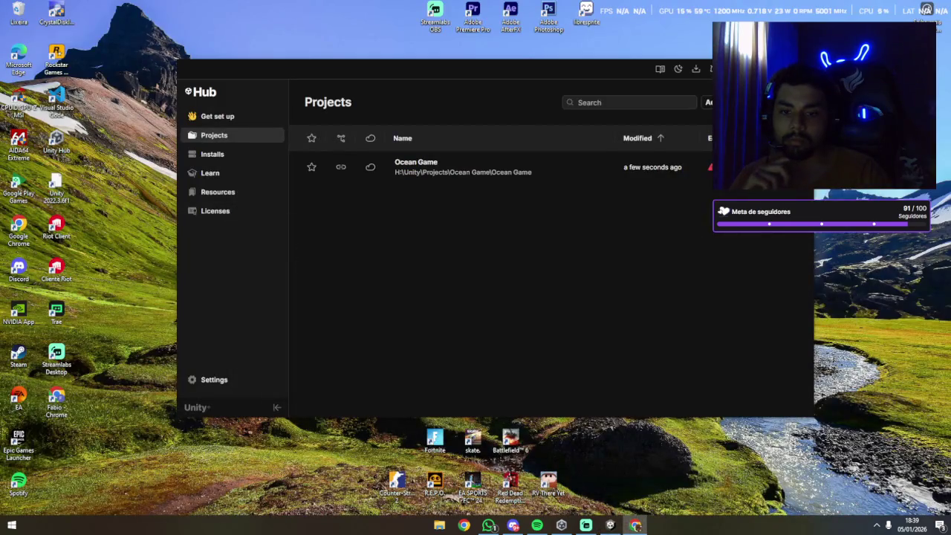
pyautogui.hotkey('alt', 'Tab')
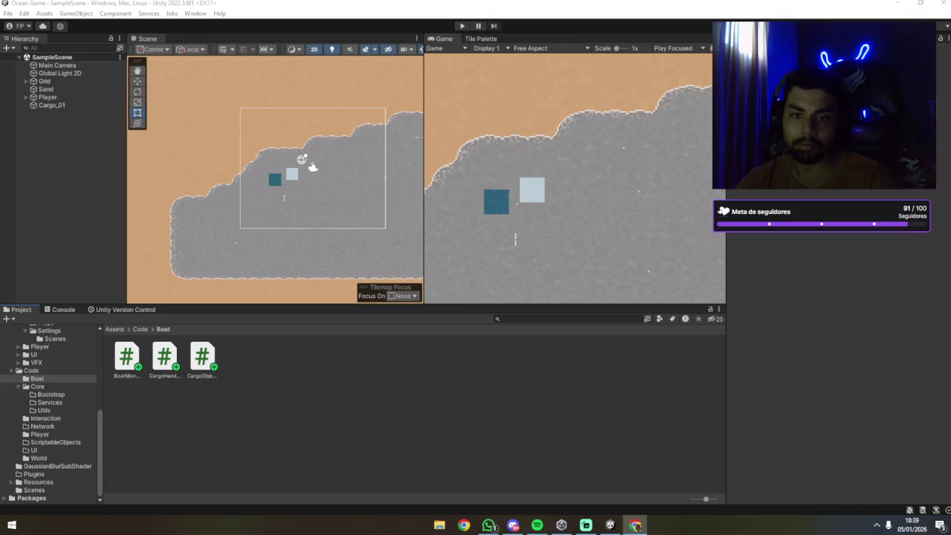
pyautogui.click(518, 254)
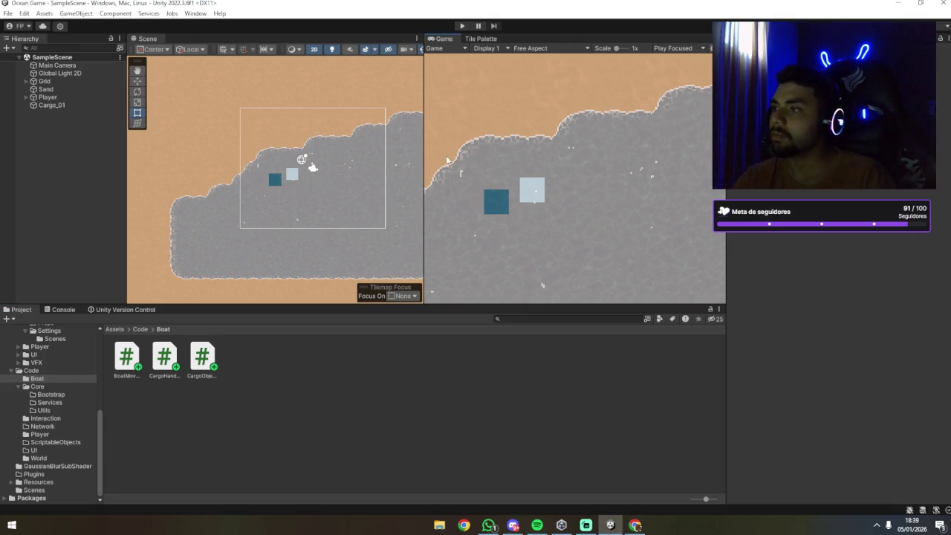
pyautogui.click(460, 27)
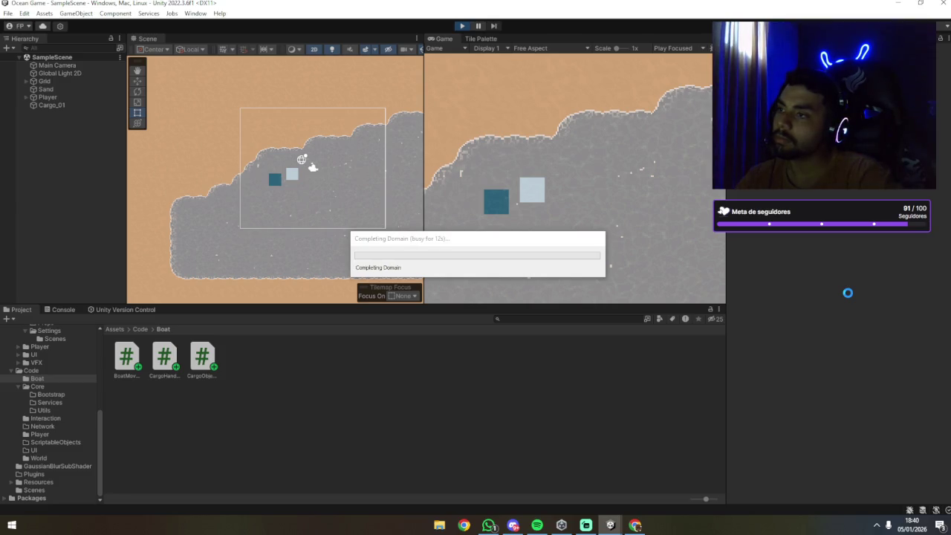
pyautogui.hotkey('alt', 'Tab')
pyautogui.hotkey('alt', 'Tab')
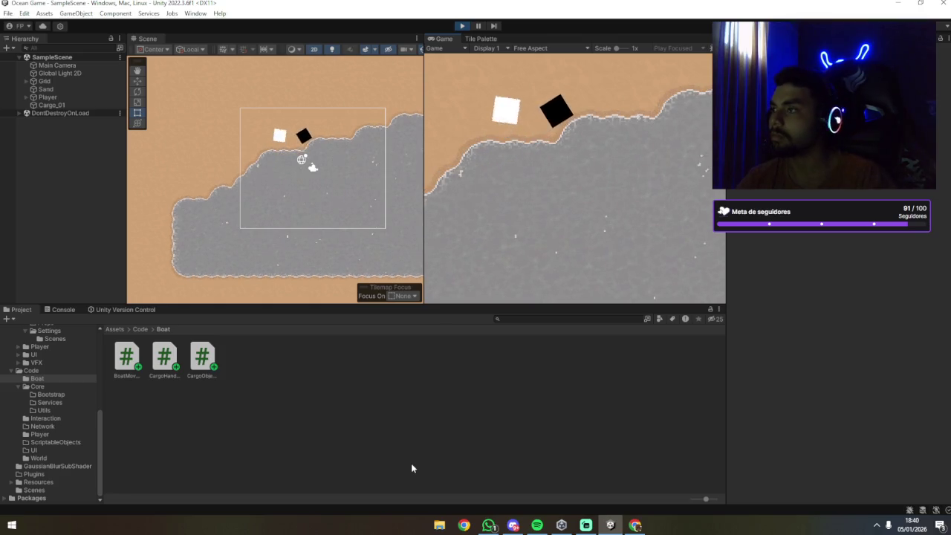
pyautogui.click(461, 27)
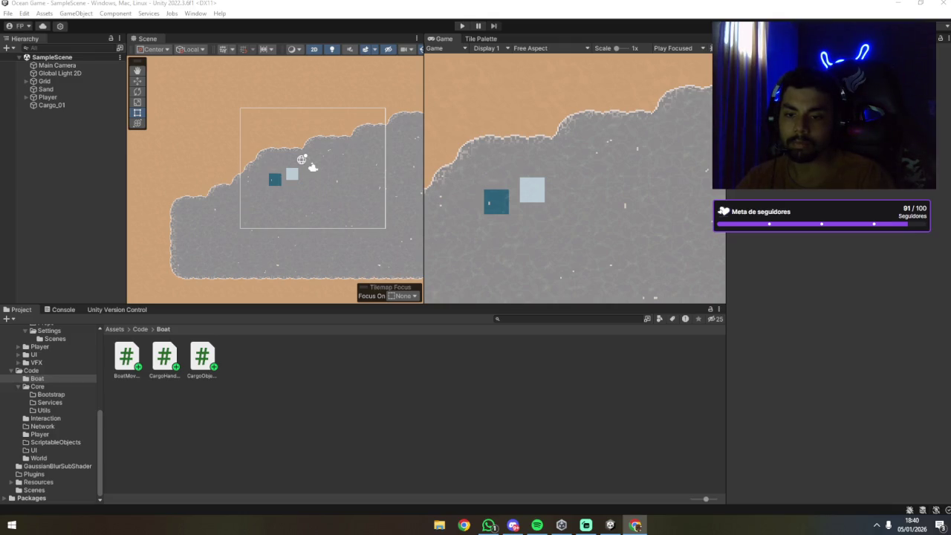
pyautogui.click(383, 402)
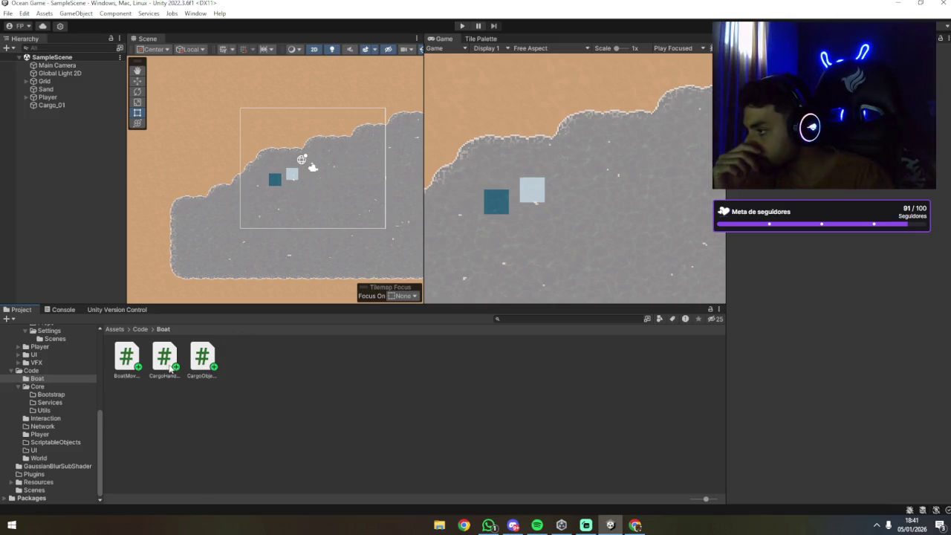
# Review Cargo_01's Rigidbody 2D and Cargo Object value of 100, then enter Play mode.
pyautogui.click(26, 97)
pyautogui.click(46, 104)
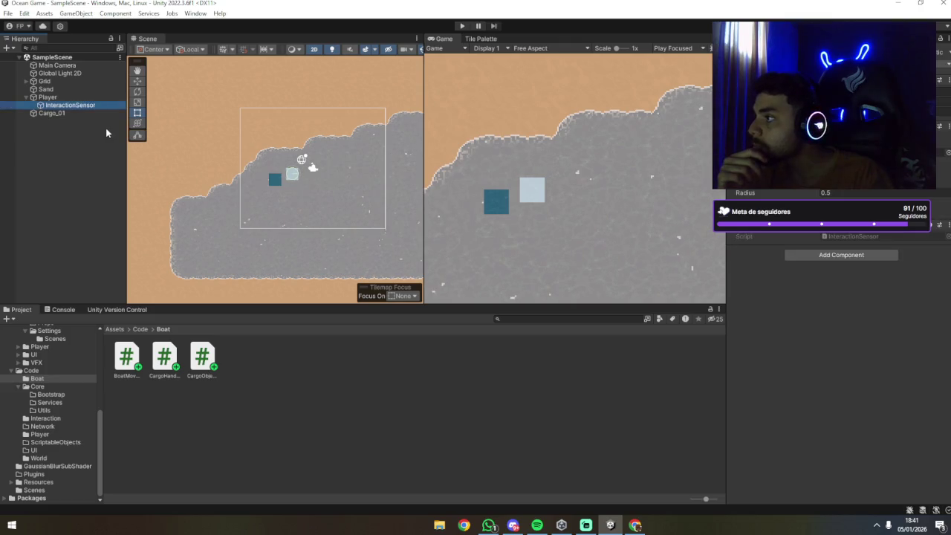
pyautogui.click(58, 113)
pyautogui.scroll(-5, 804, 317)
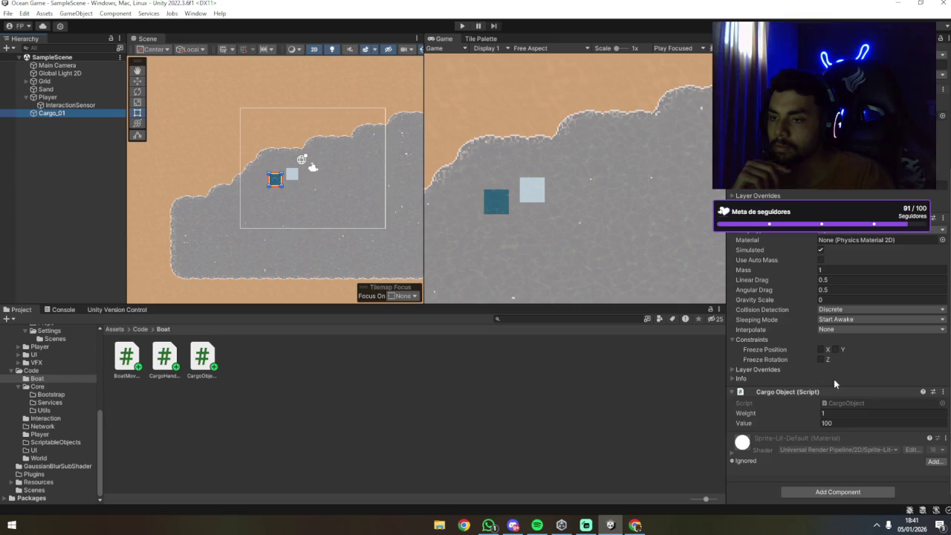
pyautogui.click(829, 423)
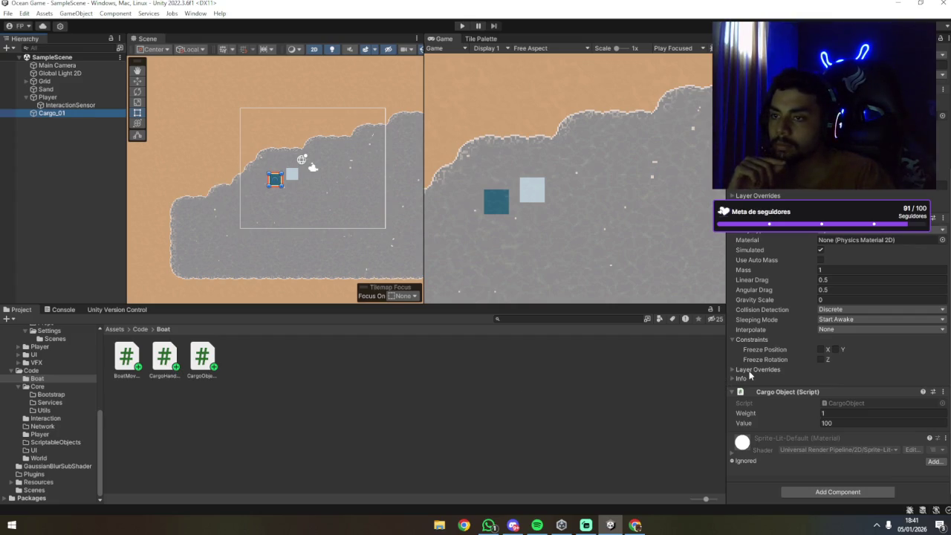
pyautogui.scroll(3, 768, 372)
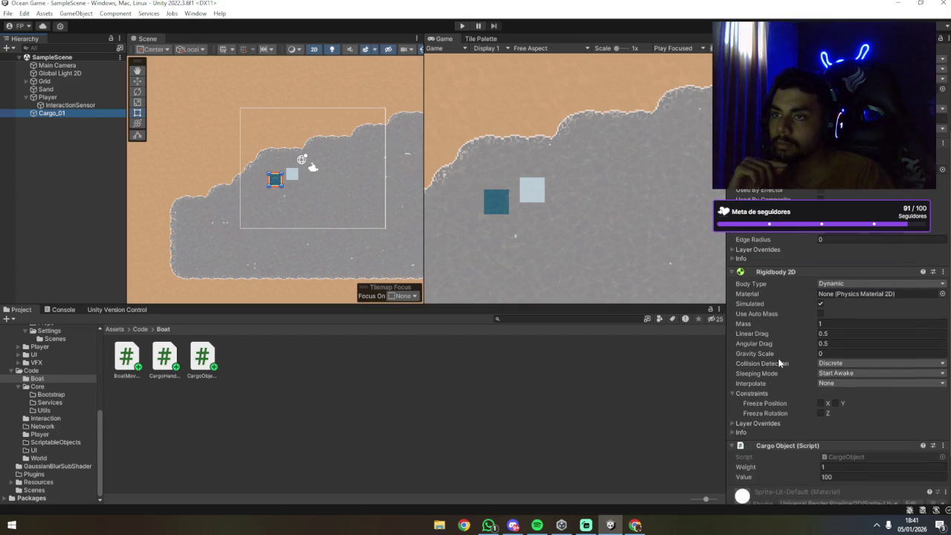
pyautogui.moveTo(782, 350)
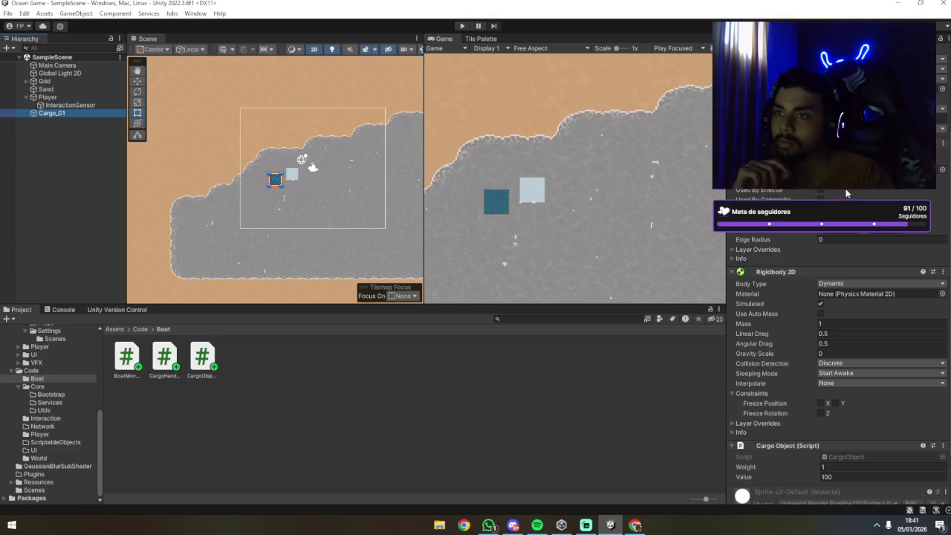
pyautogui.click(462, 25)
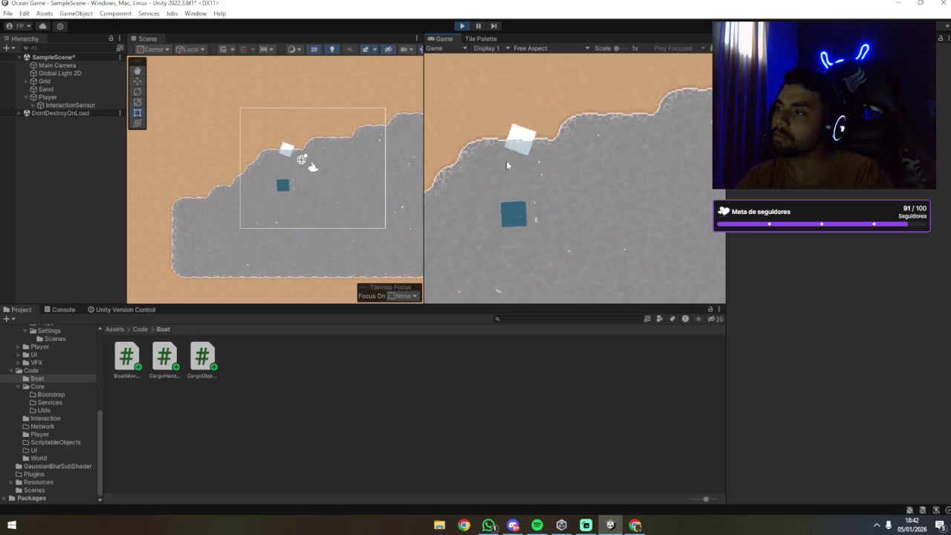
# Inspect InteractionSensor, Player and DontDestroyOnLoad in the Hierarchy while the game runs.
pyautogui.click(54, 107)
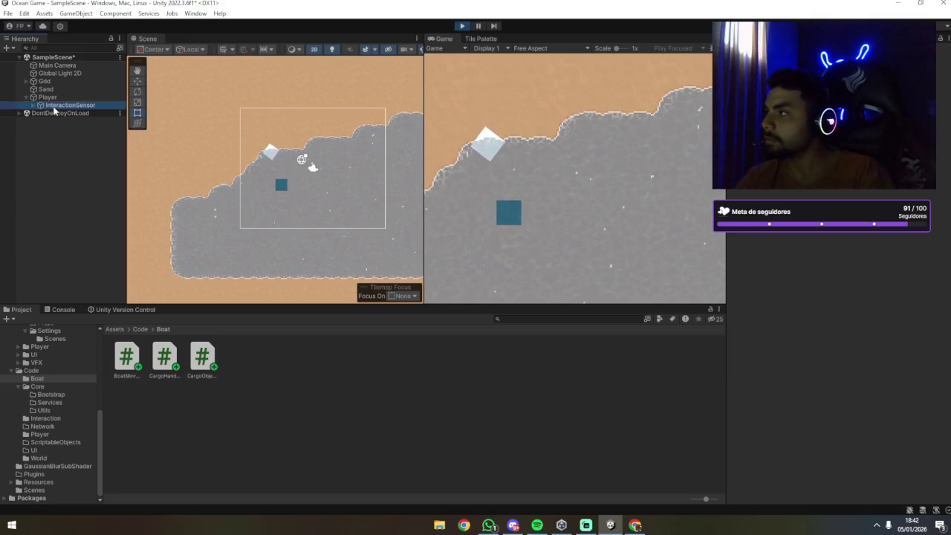
pyautogui.click(72, 113)
pyautogui.click(74, 97)
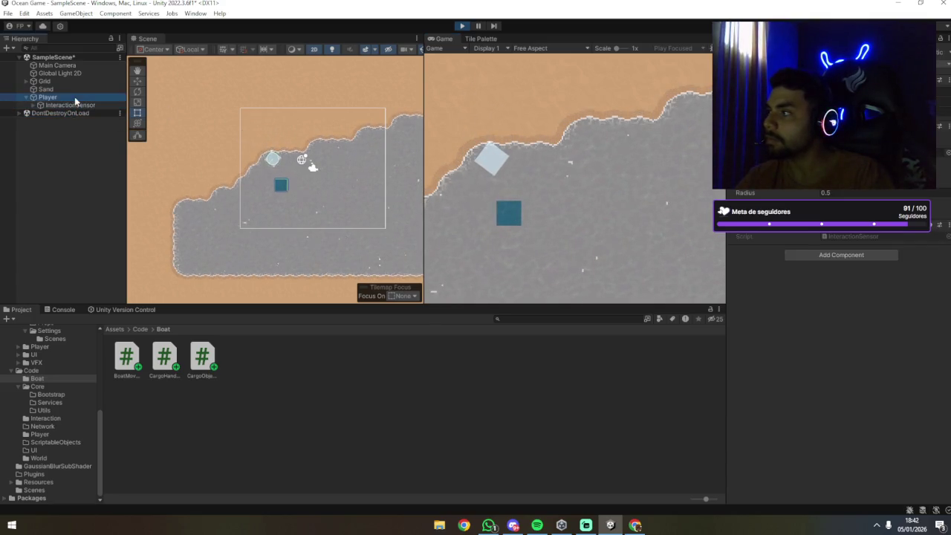
pyautogui.click(77, 106)
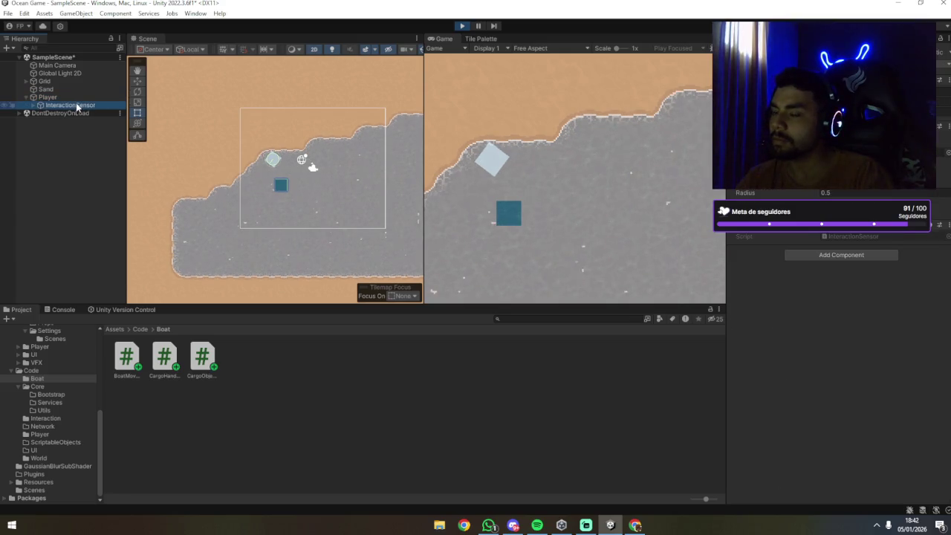
pyautogui.click(74, 98)
pyautogui.click(72, 113)
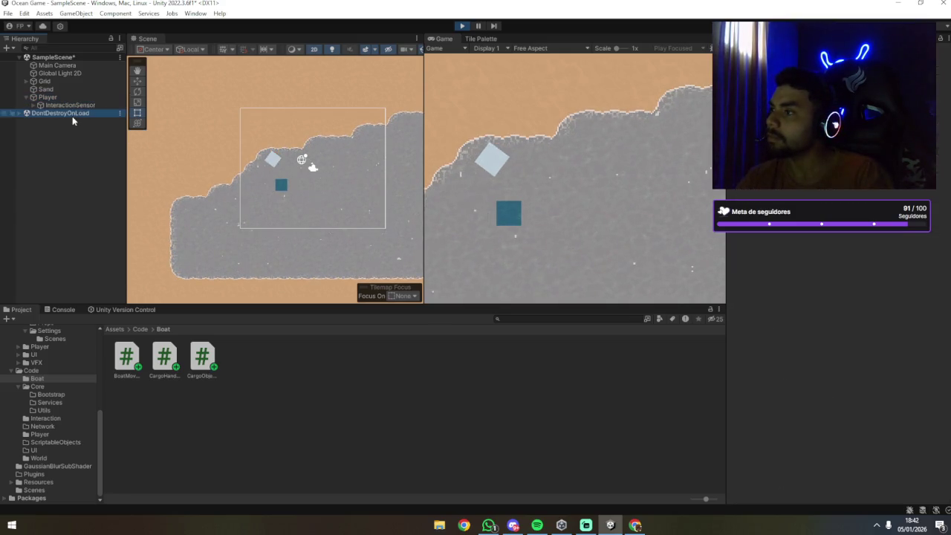
pyautogui.click(275, 185)
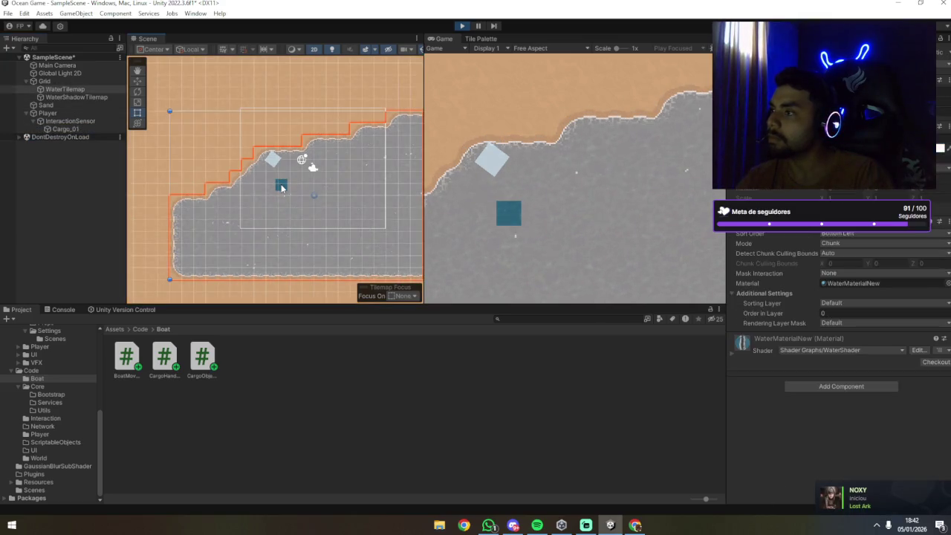
# Select Cargo_01 in the running scene and check its Dynamic body type and Mass.
pyautogui.click(281, 187)
pyautogui.click(281, 187)
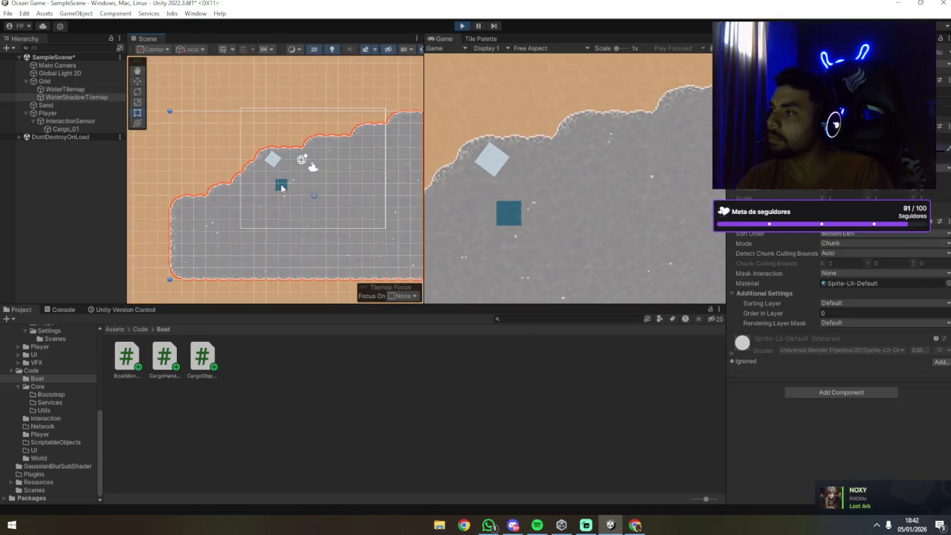
pyautogui.click(281, 187)
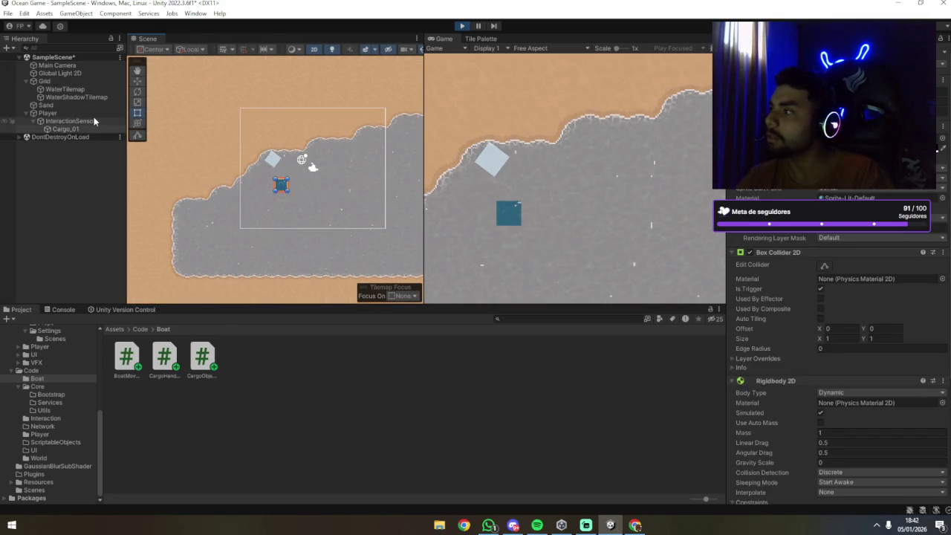
pyautogui.click(67, 128)
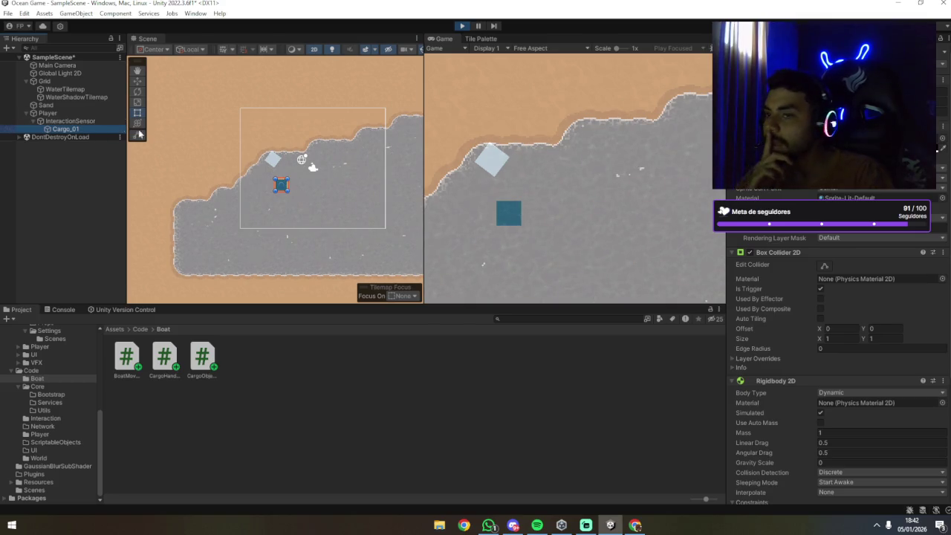
pyautogui.scroll(-3, 754, 346)
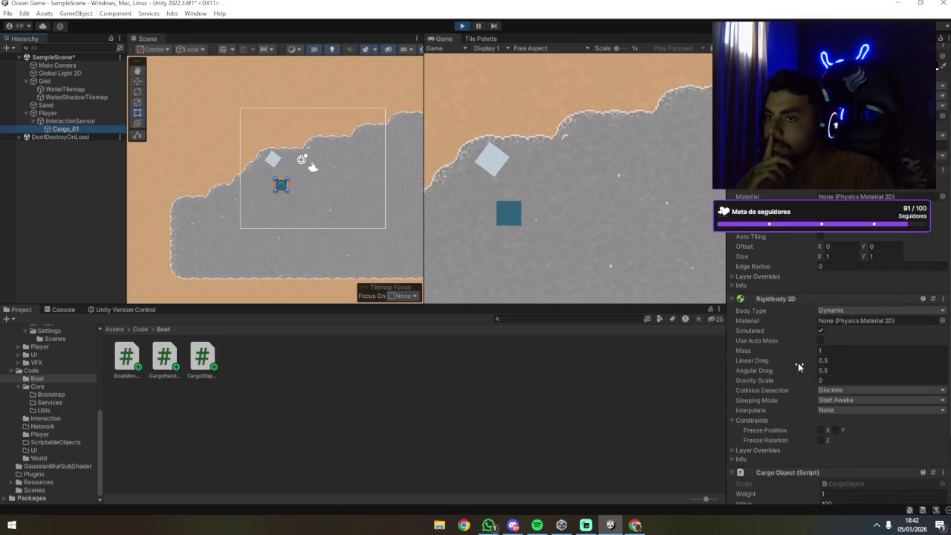
pyautogui.click(829, 310)
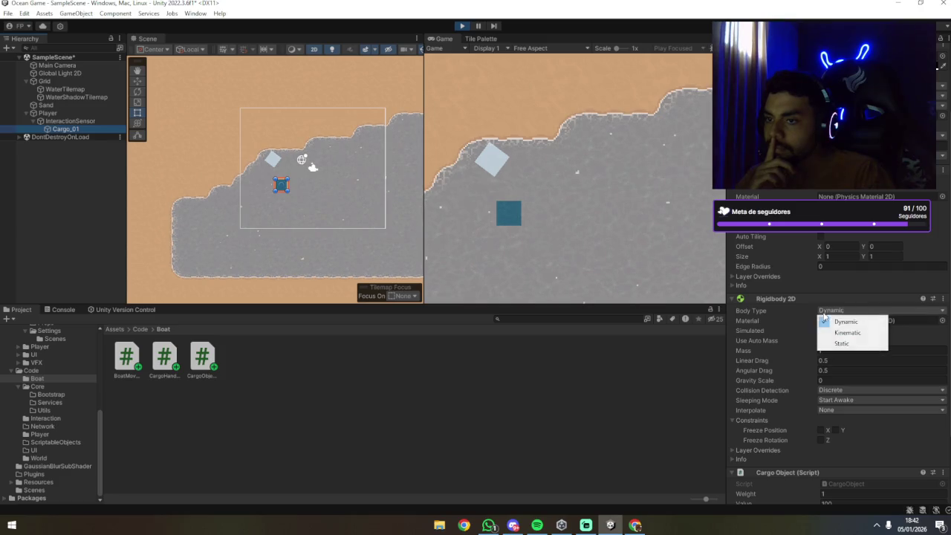
pyautogui.click(846, 322)
pyautogui.click(854, 310)
pyautogui.click(900, 349)
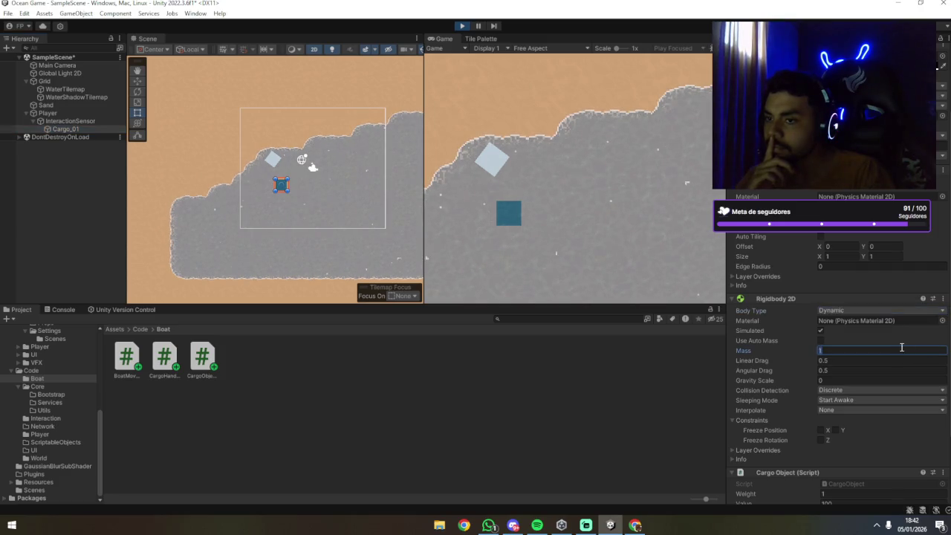
pyautogui.scroll(-3, 879, 356)
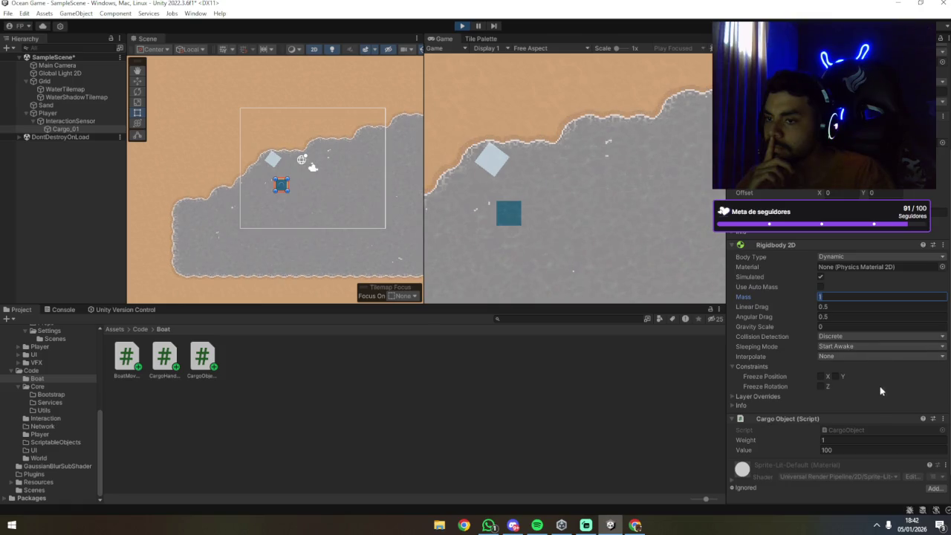
pyautogui.scroll(-2, 876, 395)
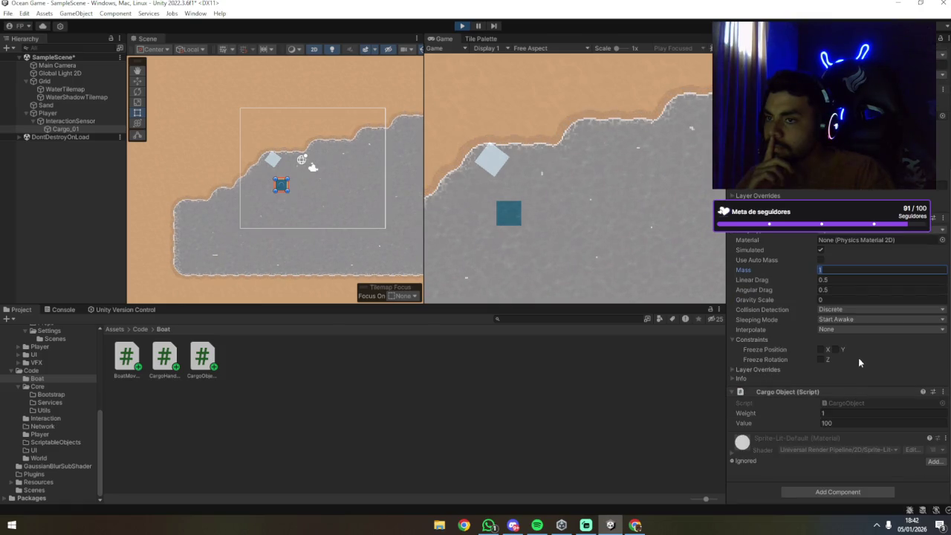
# Inspect the WaterTilemap, InteractionSensor, Player and Cargo_01 components.
pyautogui.click(361, 182)
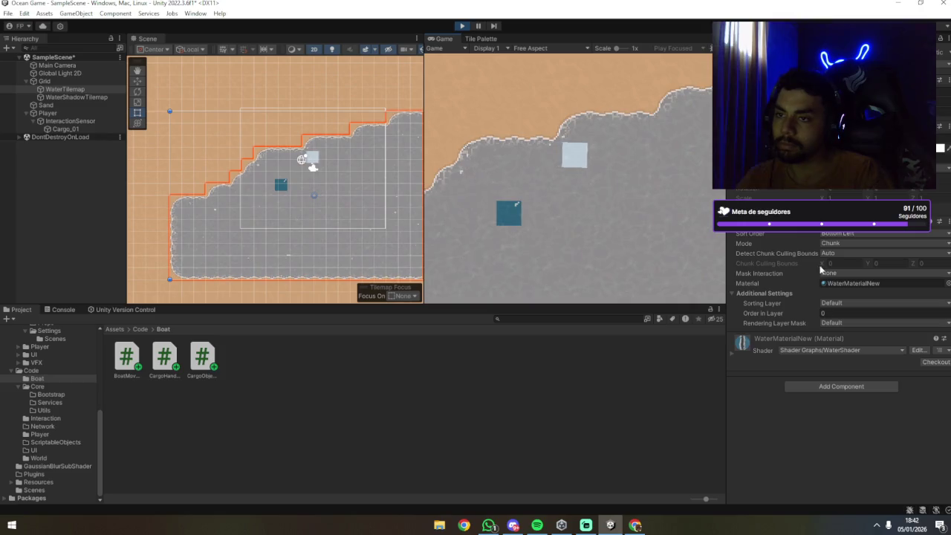
pyautogui.click(61, 121)
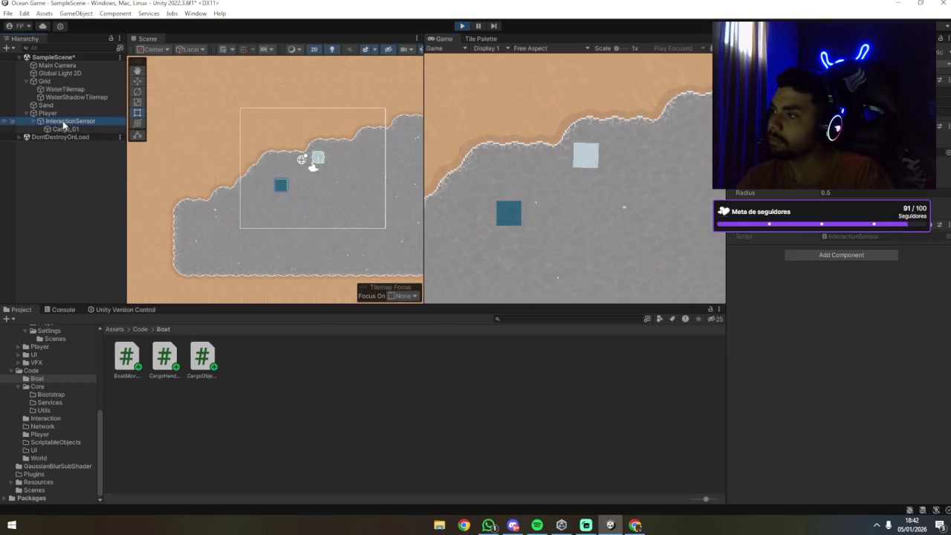
pyautogui.click(49, 113)
pyautogui.click(59, 121)
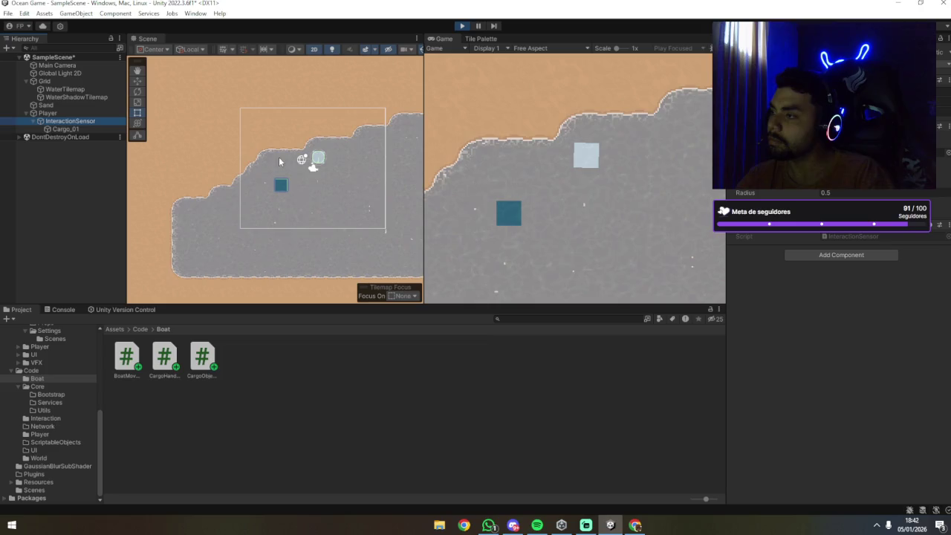
pyautogui.scroll(4, 315, 178)
pyautogui.click(56, 128)
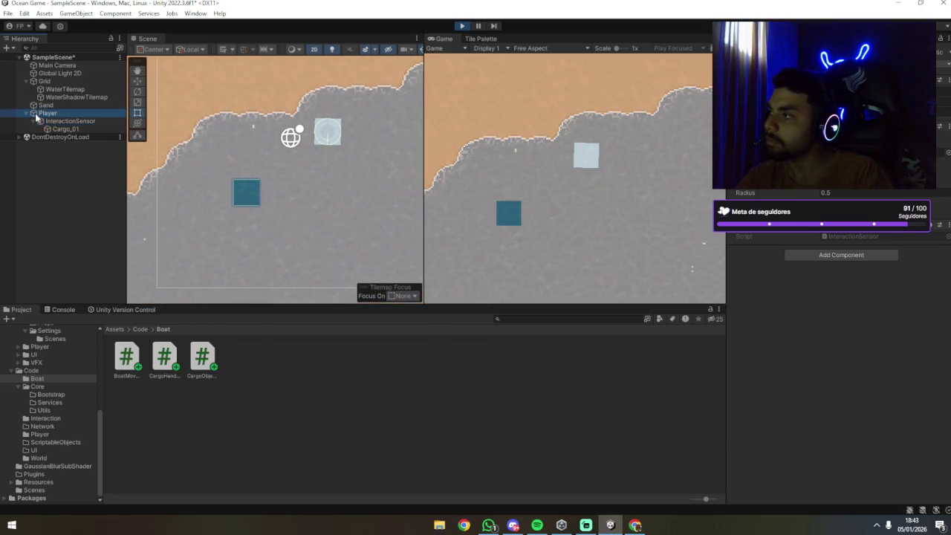
pyautogui.click(58, 121)
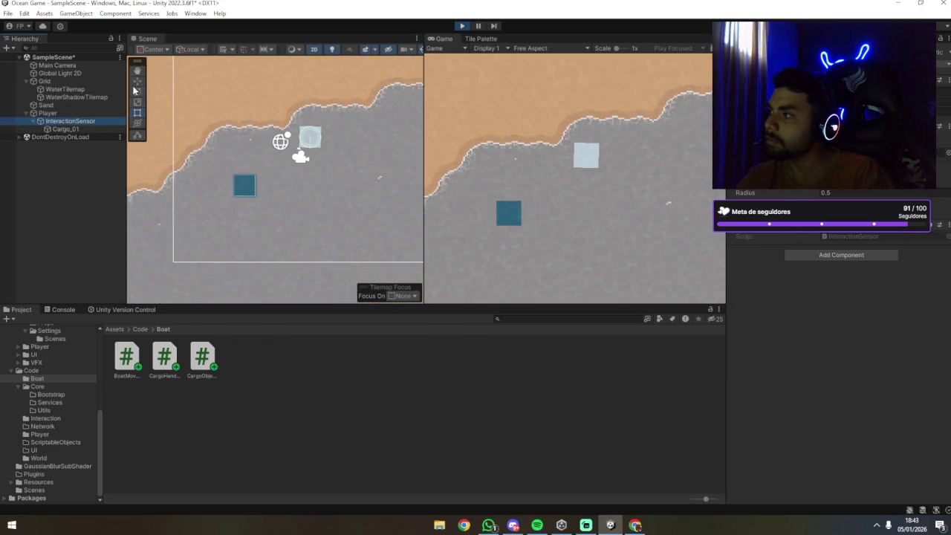
pyautogui.scroll(-1, 267, 150)
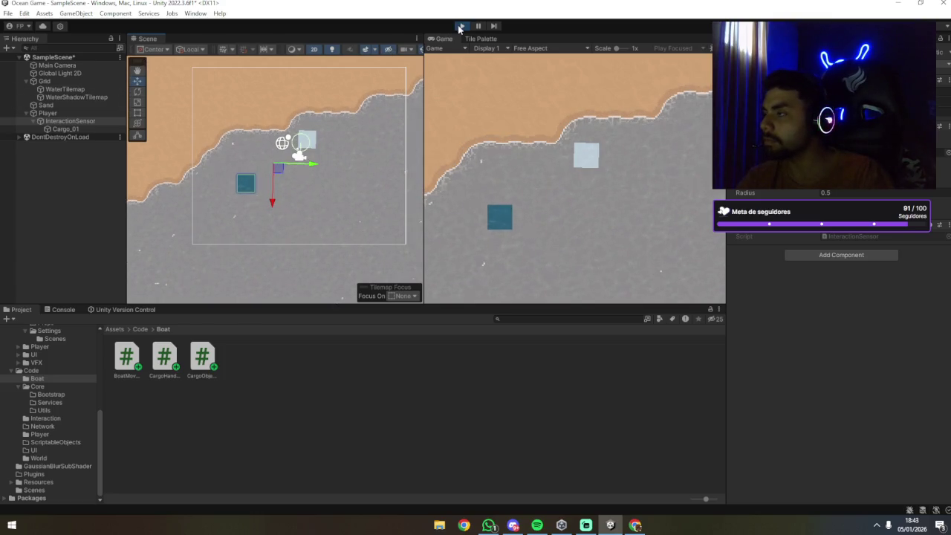
pyautogui.click(73, 130)
pyautogui.click(111, 113)
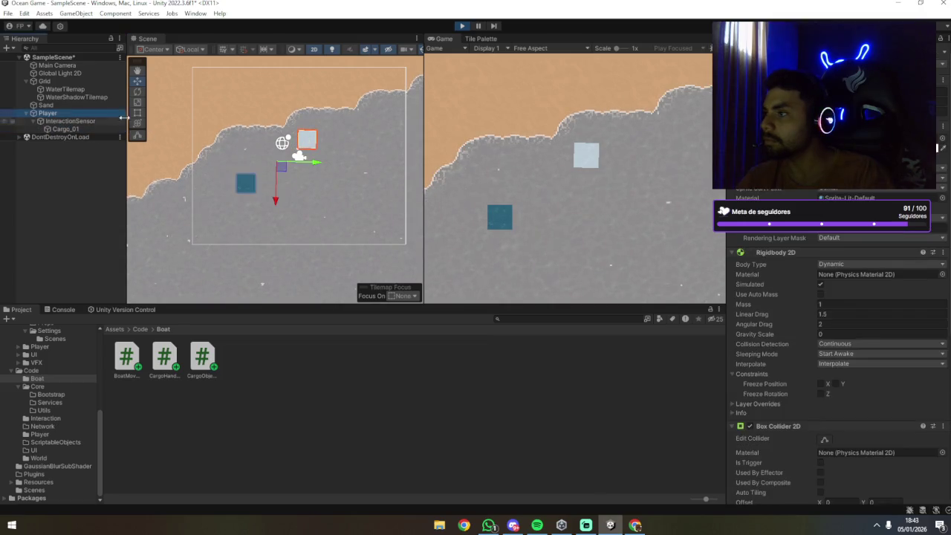
pyautogui.click(70, 121)
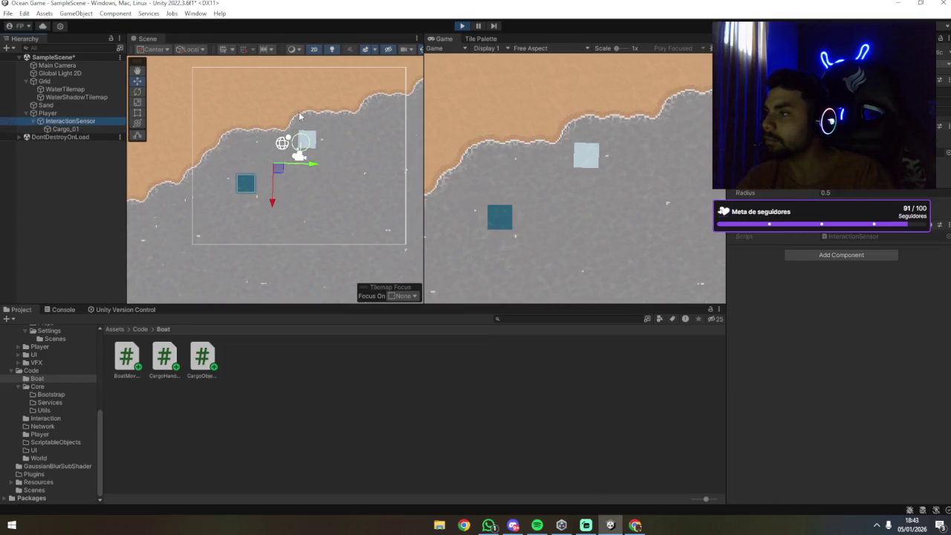
# Steer the boat with D, W and A toward the cargo box.
pyautogui.click(515, 168)
pyautogui.press('d')
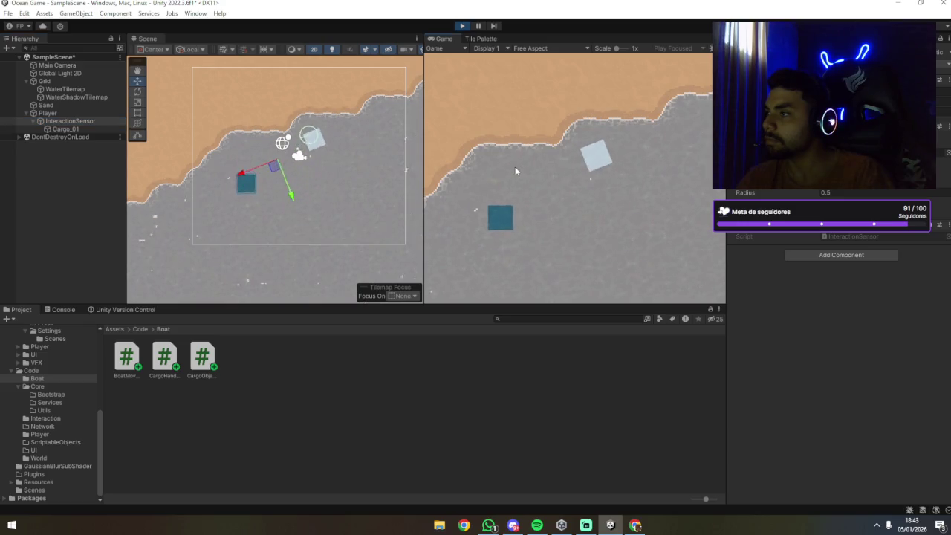
pyautogui.press('w')
pyautogui.press('a')
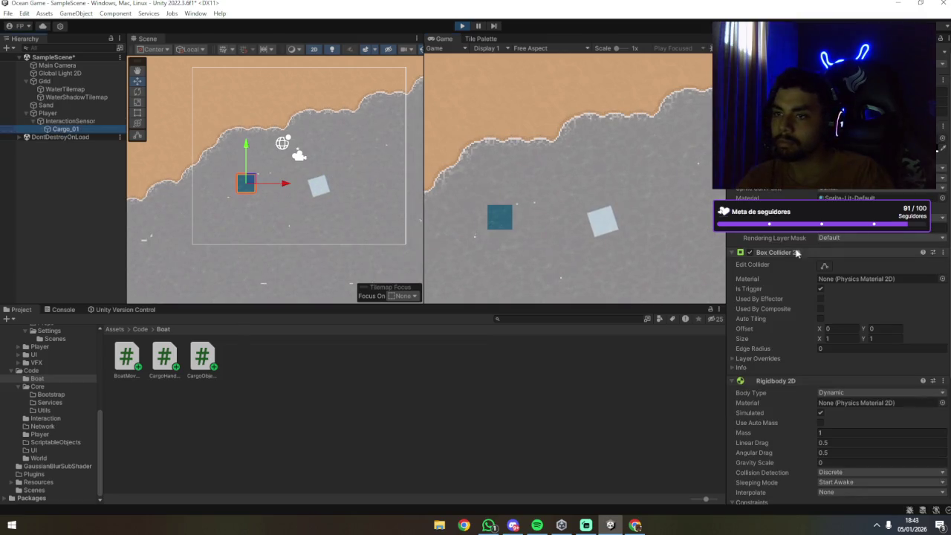
# Turn off Simulated on Cargo_01's Rigidbody 2D, then stop the game.
pyautogui.scroll(-5, 812, 237)
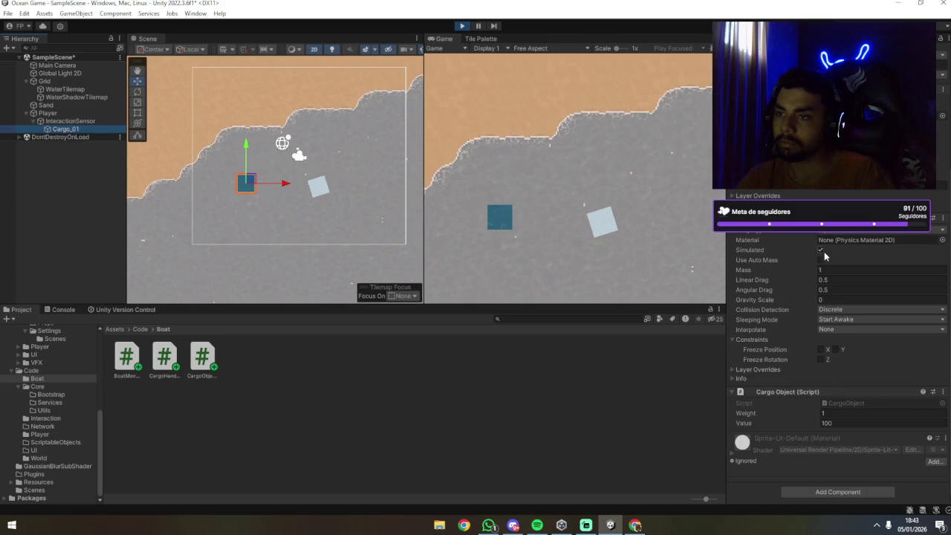
pyautogui.click(820, 250)
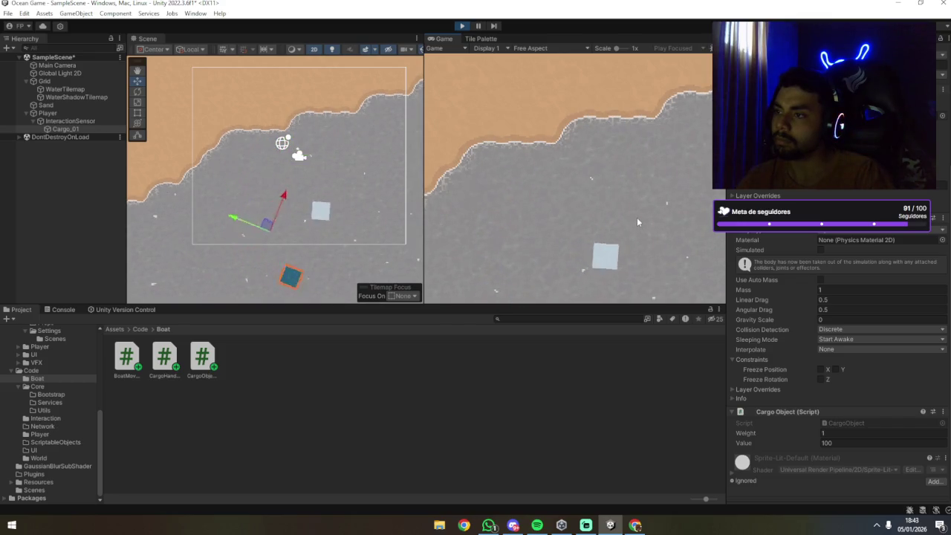
pyautogui.click(462, 26)
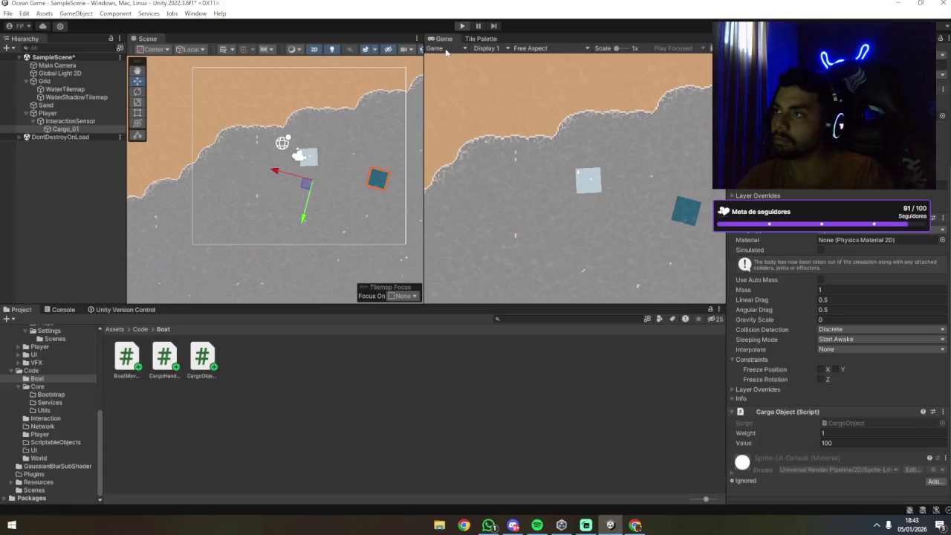
# Uncheck Simulated on Cargo_01's Rigidbody 2D and run the game again.
pyautogui.click(52, 128)
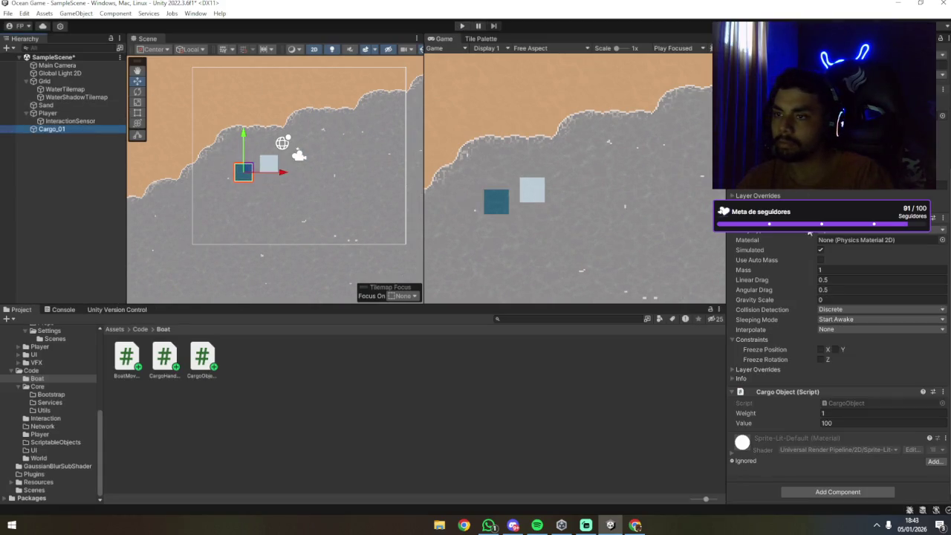
pyautogui.click(821, 250)
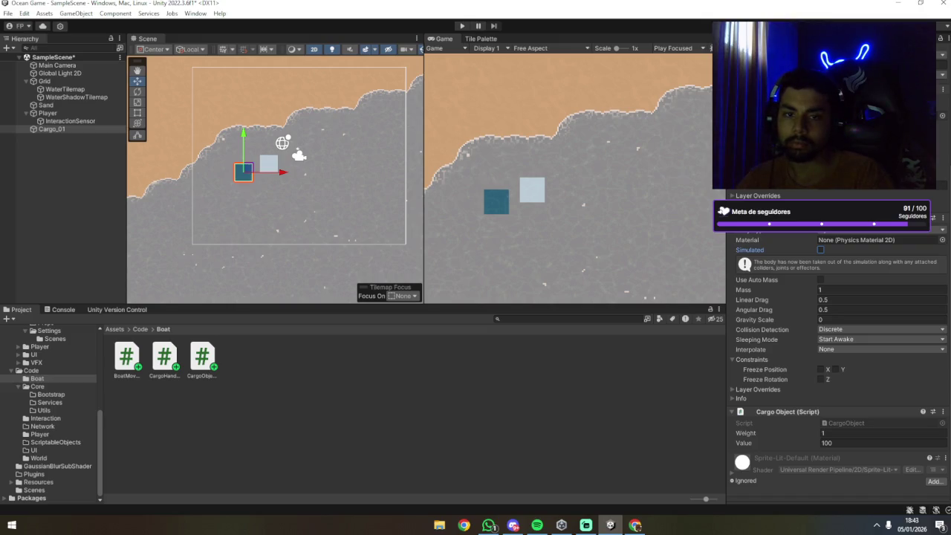
pyautogui.click(485, 117)
pyautogui.click(460, 25)
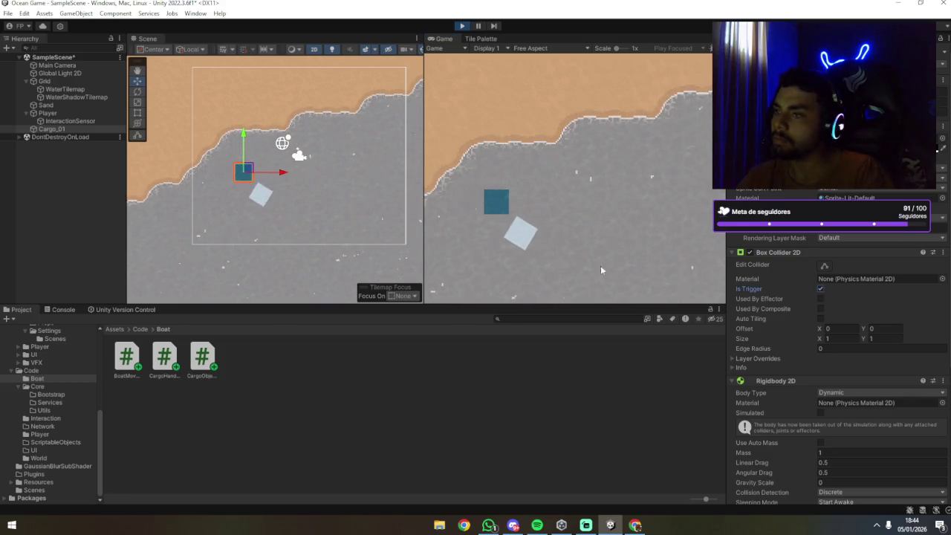
# Make Cargo_01's collider a trigger and switch its Rigidbody 2D Simulated back on.
pyautogui.click(820, 288)
pyautogui.scroll(-4, 808, 305)
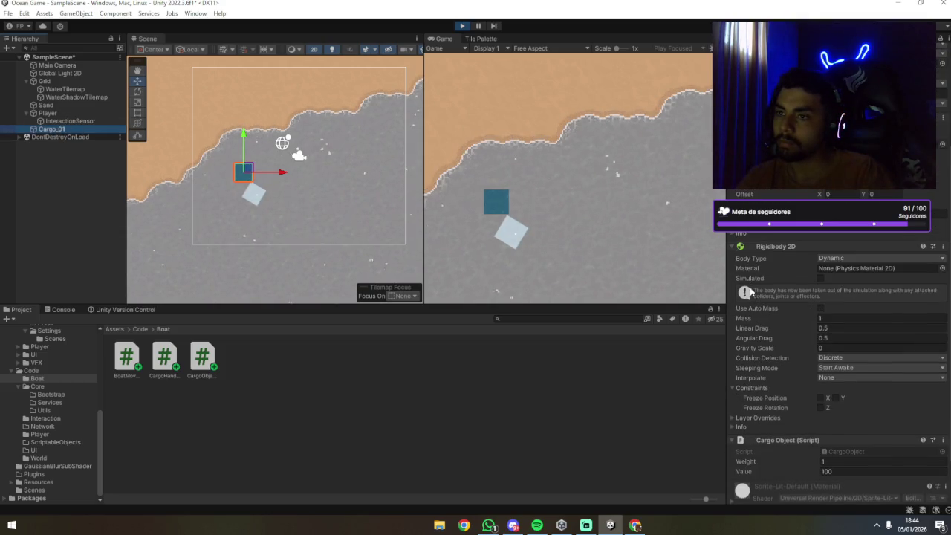
pyautogui.scroll(-2, 787, 303)
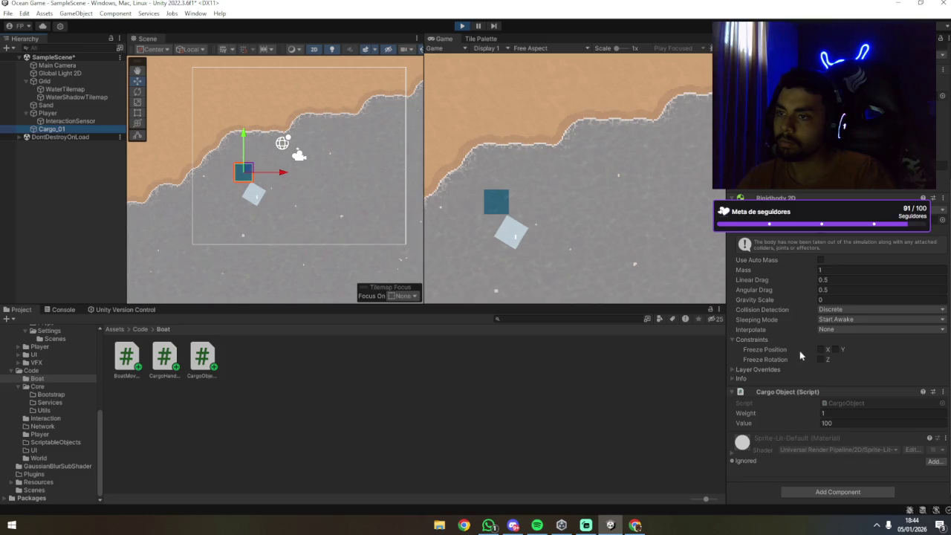
pyautogui.click(820, 236)
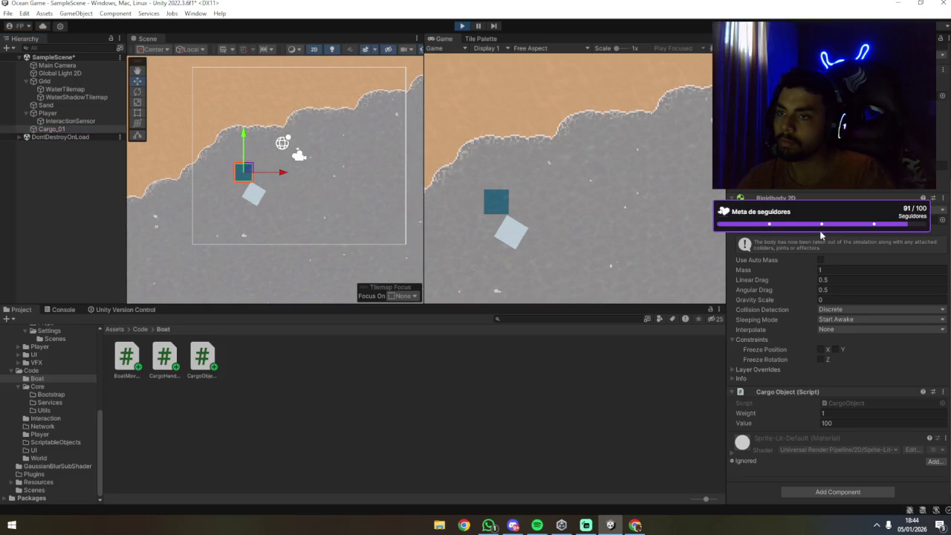
pyautogui.scroll(1, 822, 245)
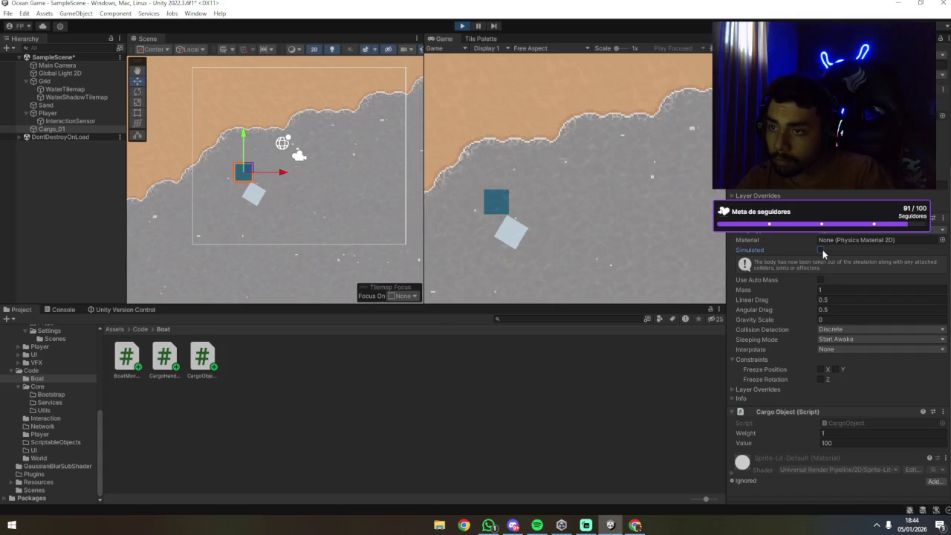
pyautogui.click(820, 249)
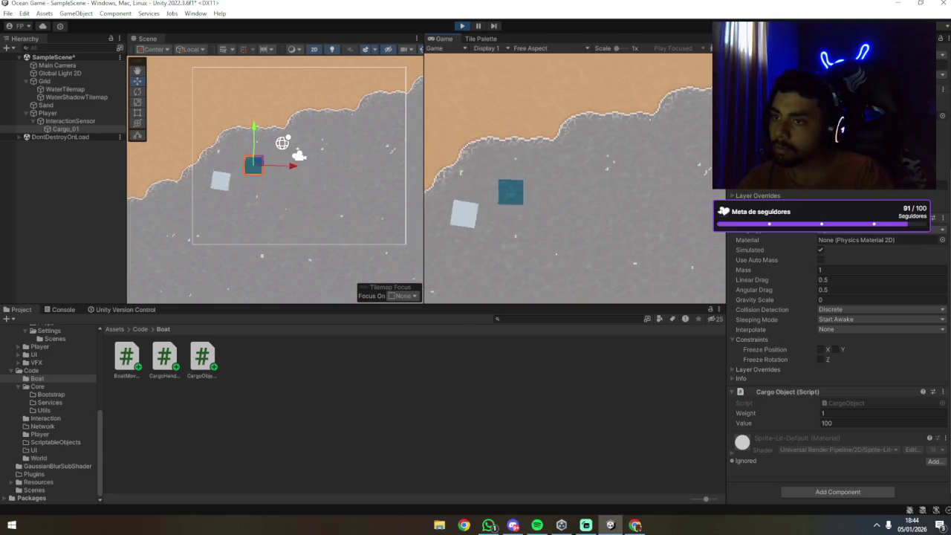
# Toggle Cargo_01's Simulated checkbox off and on again, then stop the game.
pyautogui.click(99, 130)
pyautogui.click(820, 250)
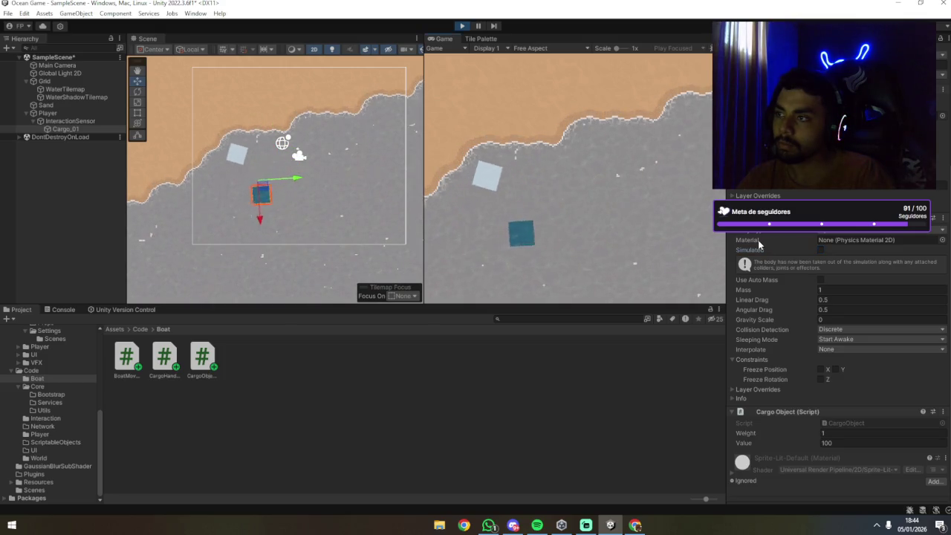
pyautogui.click(820, 251)
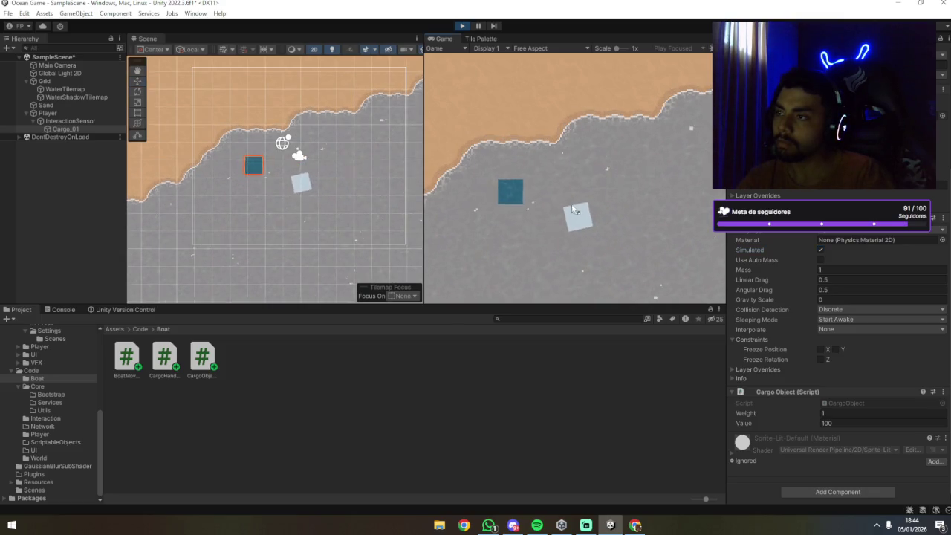
pyautogui.click(461, 26)
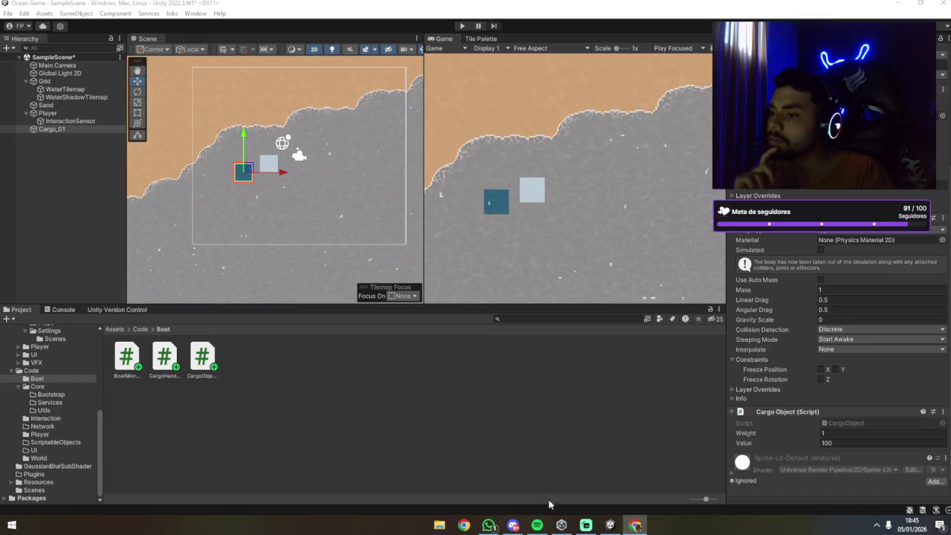
# Deselect Cargo_01 and preview the CargoObject script from the Project panel.
pyautogui.click(496, 382)
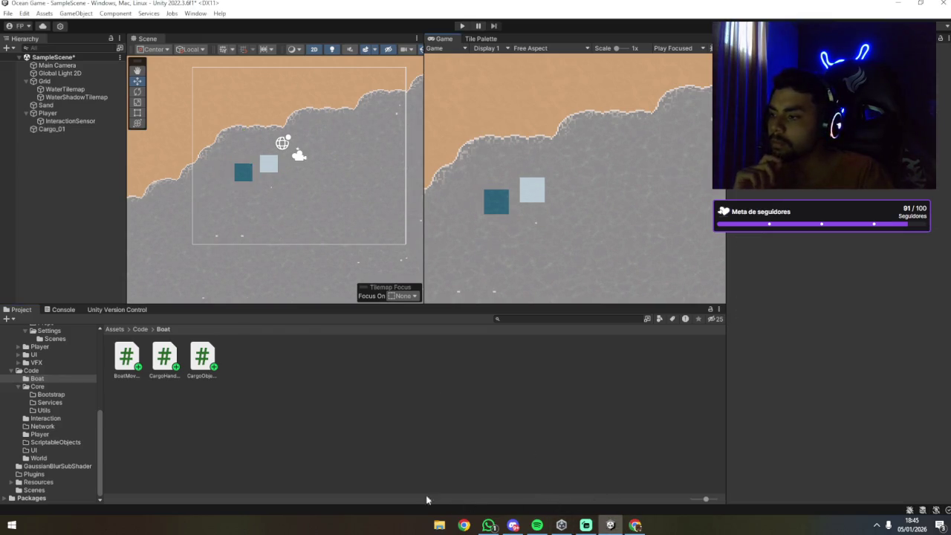
pyautogui.click(182, 364)
pyautogui.click(209, 358)
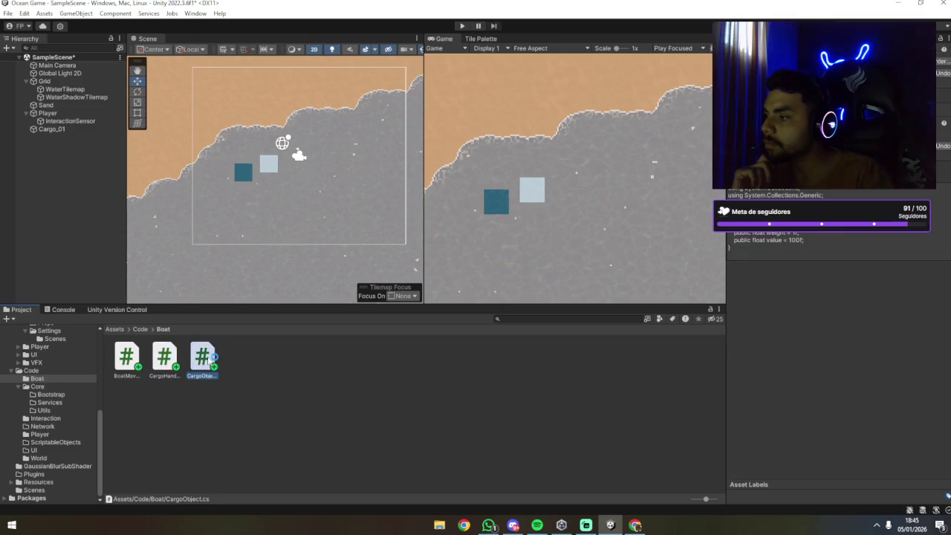
# Open CargoObject.cs, dismiss Visual Studio's sign-in prompt, and confirm quitting Visual Studio.
pyautogui.doubleClick(199, 362)
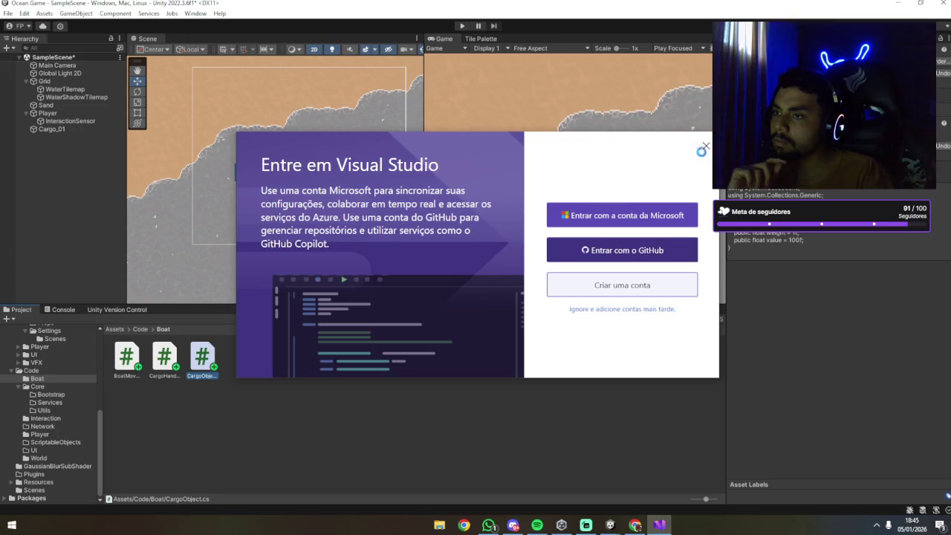
pyautogui.click(704, 147)
pyautogui.click(509, 299)
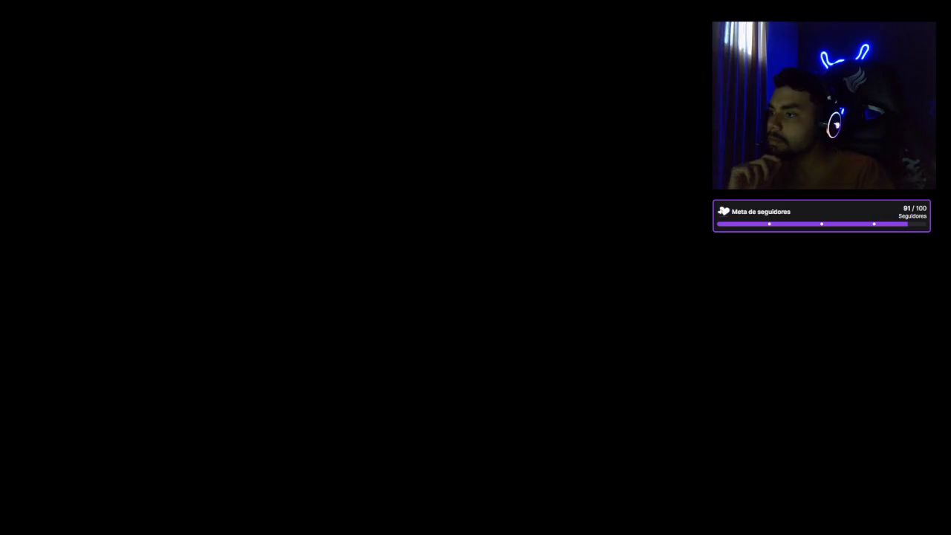
pyautogui.click(25, 13)
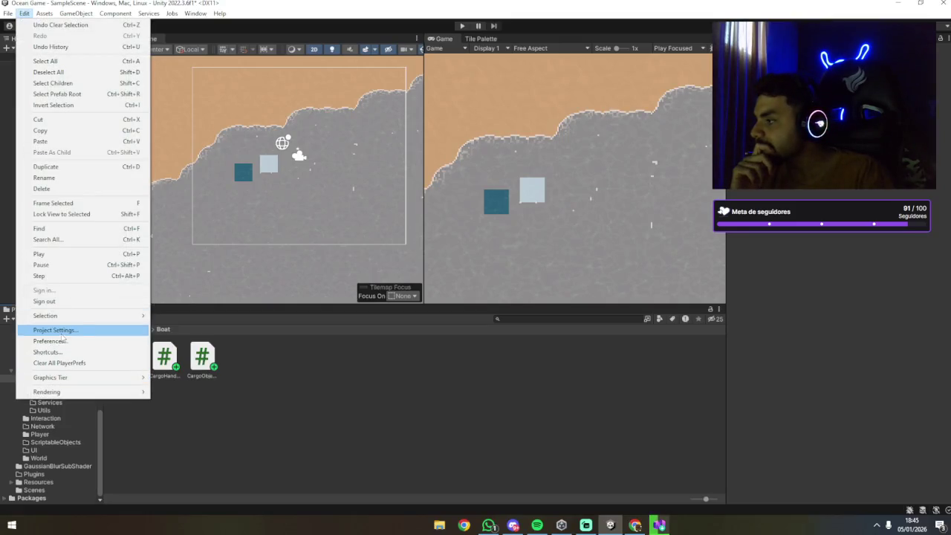
# Pick a different External Script Editor in External Tools preferences, then bring up Visual Studio Installer.
pyautogui.click(64, 341)
pyautogui.moveTo(249, 88)
pyautogui.mouseDown()
pyautogui.moveTo(841, 112)
pyautogui.moveTo(841, 183)
pyautogui.moveTo(670, 183)
pyautogui.mouseUp()
pyautogui.click(831, 215)
pyautogui.click(817, 250)
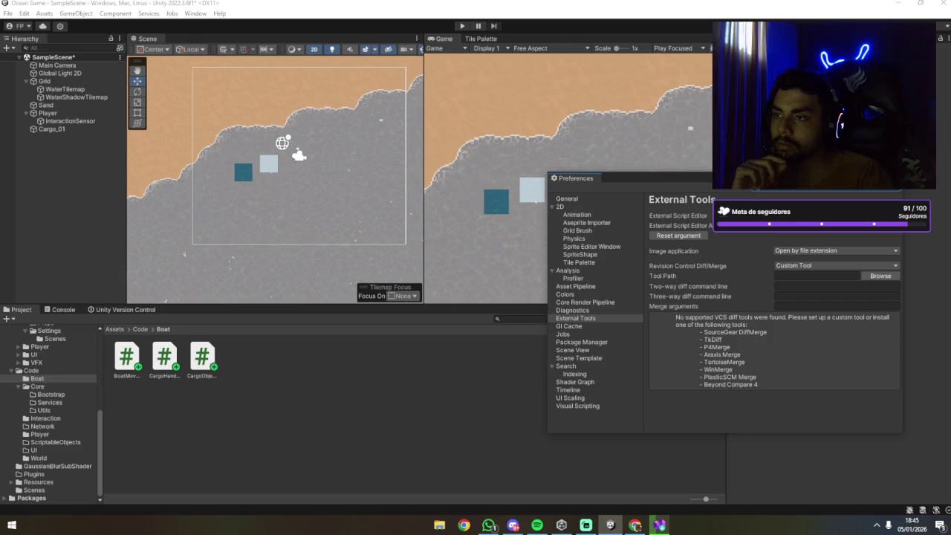
pyautogui.click(896, 178)
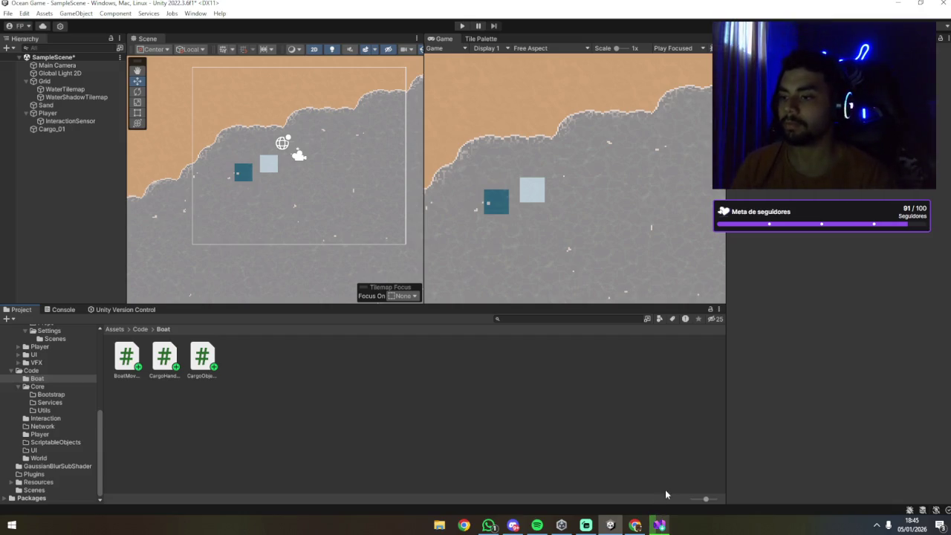
pyautogui.click(663, 525)
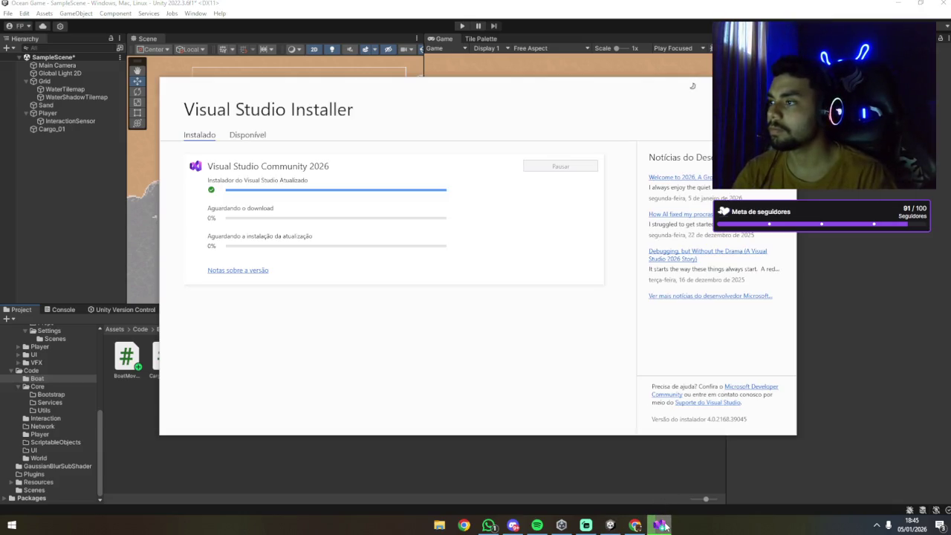
# Minimize the Visual Studio Installer and check the hidden tray apps, leaving the Unity editor in front.
pyautogui.click(663, 525)
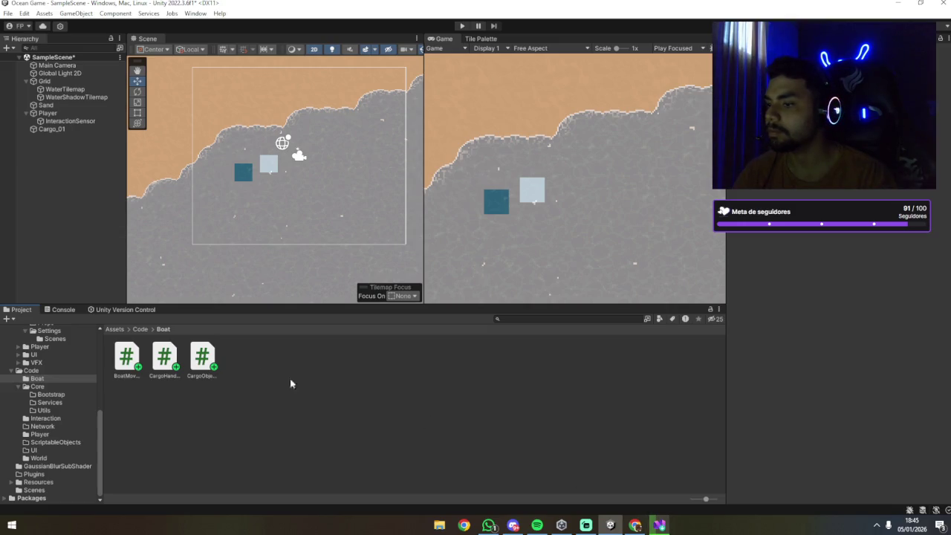
pyautogui.click(218, 360)
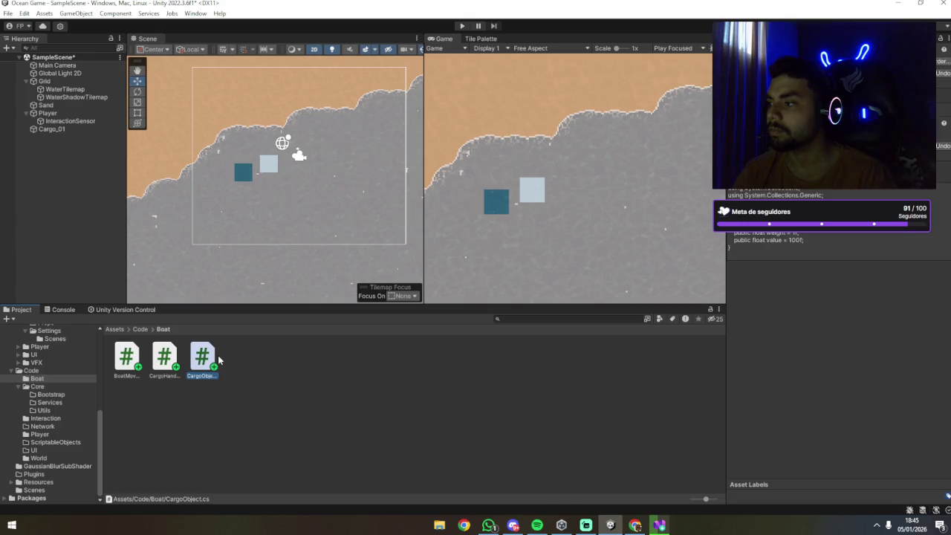
pyautogui.click(263, 367)
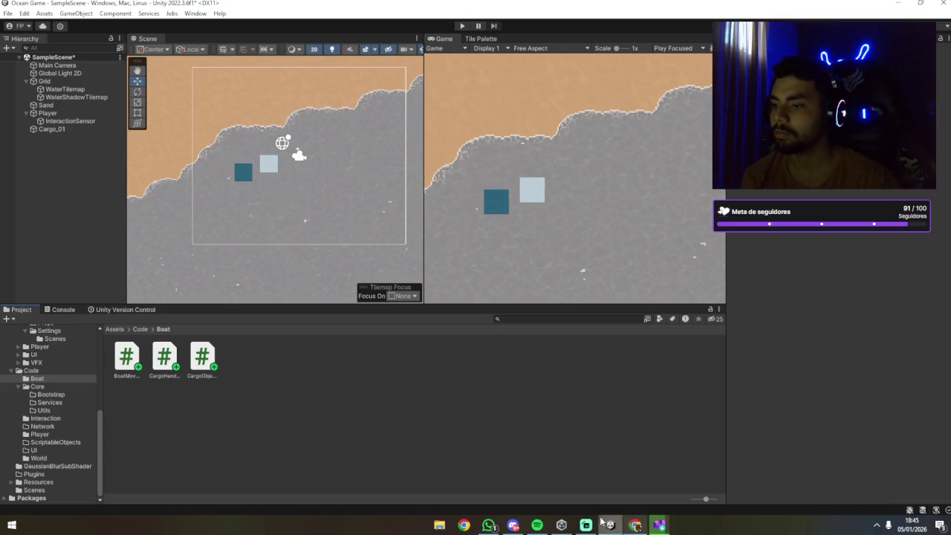
pyautogui.click(877, 524)
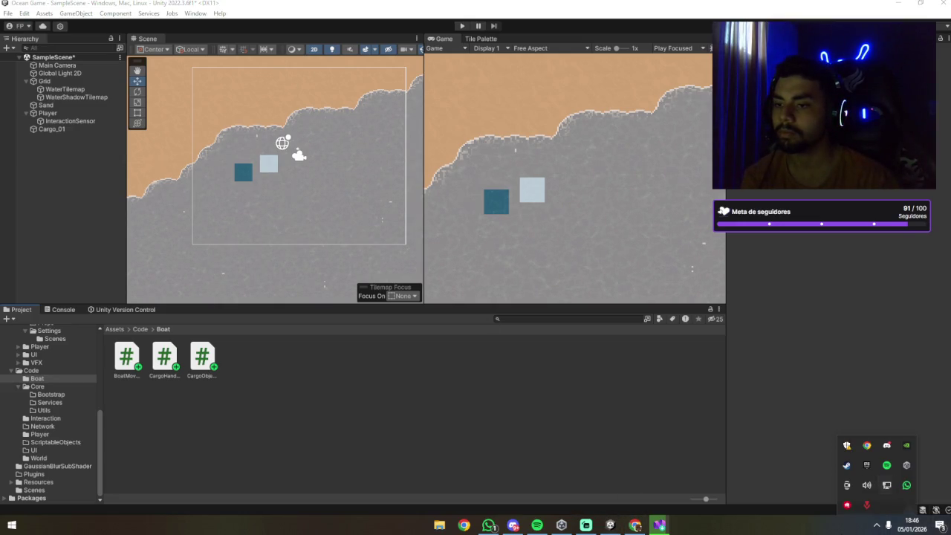
pyautogui.click(533, 370)
pyautogui.click(25, 14)
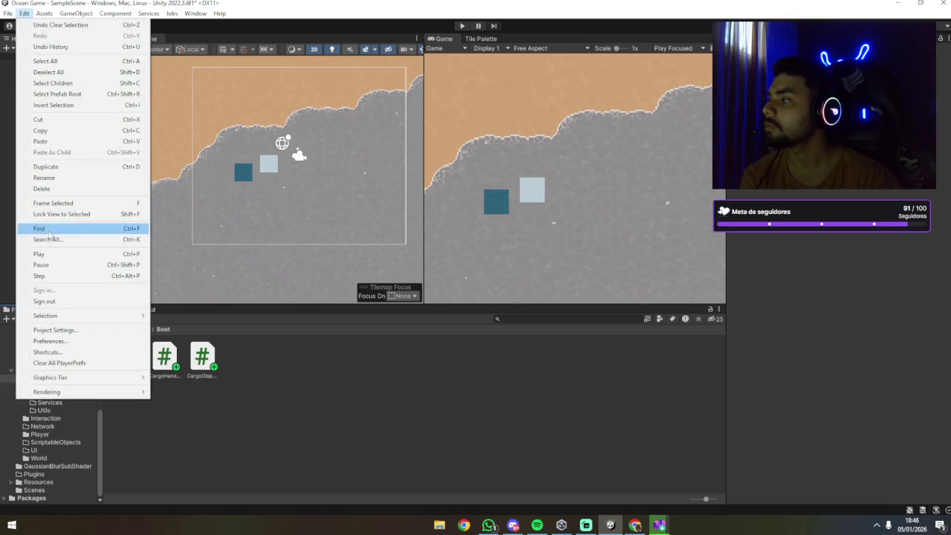
# Review the External Tools preferences, close them, and bring the Spotify window to the front.
pyautogui.click(48, 341)
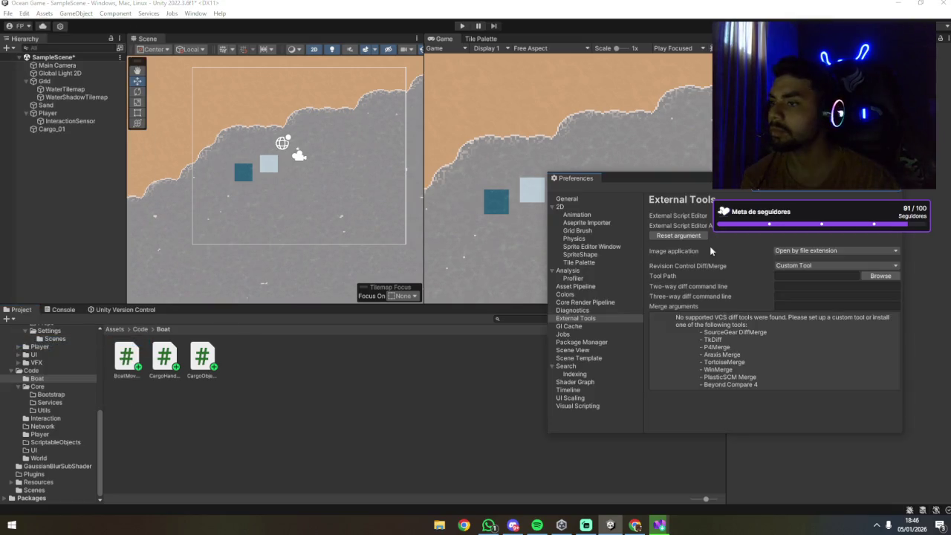
pyautogui.moveTo(707, 183); pyautogui.dragTo(671, 183)
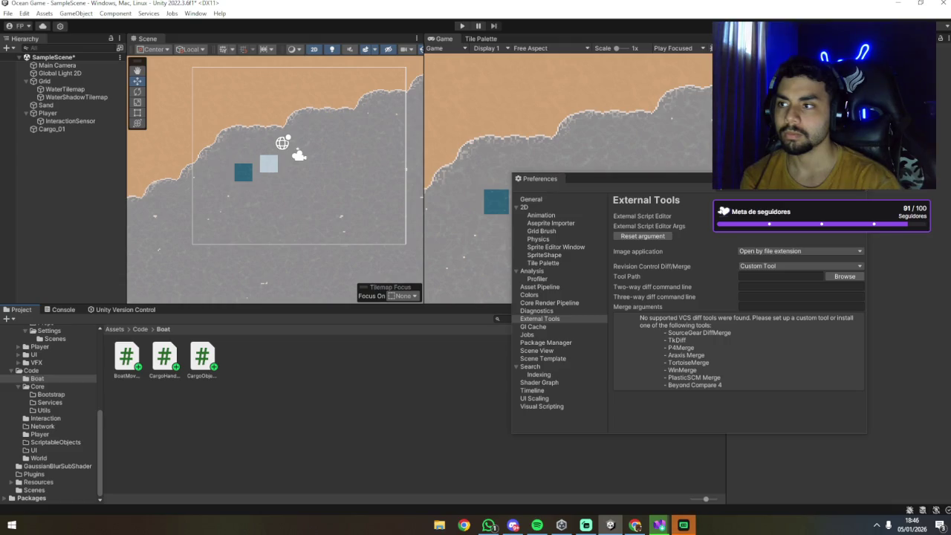
pyautogui.click(859, 178)
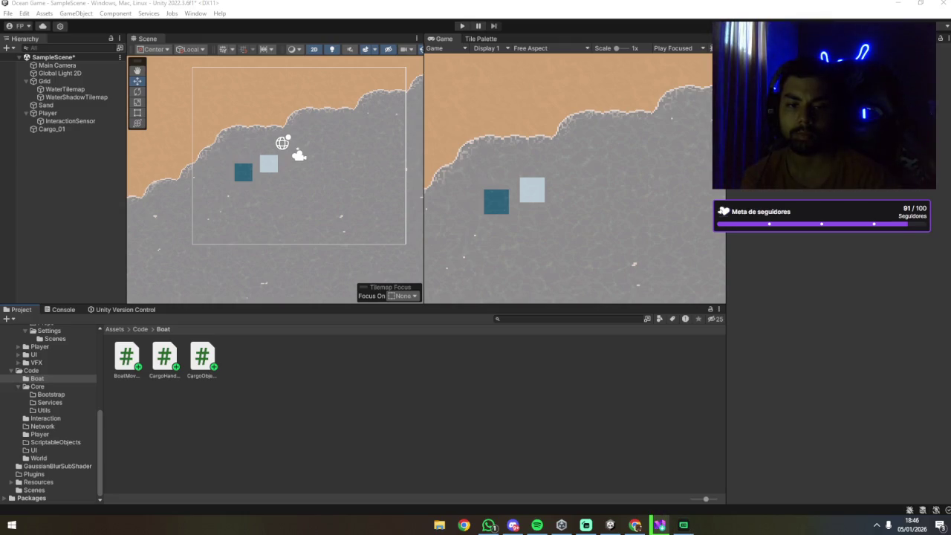
pyautogui.moveTo(544, 522)
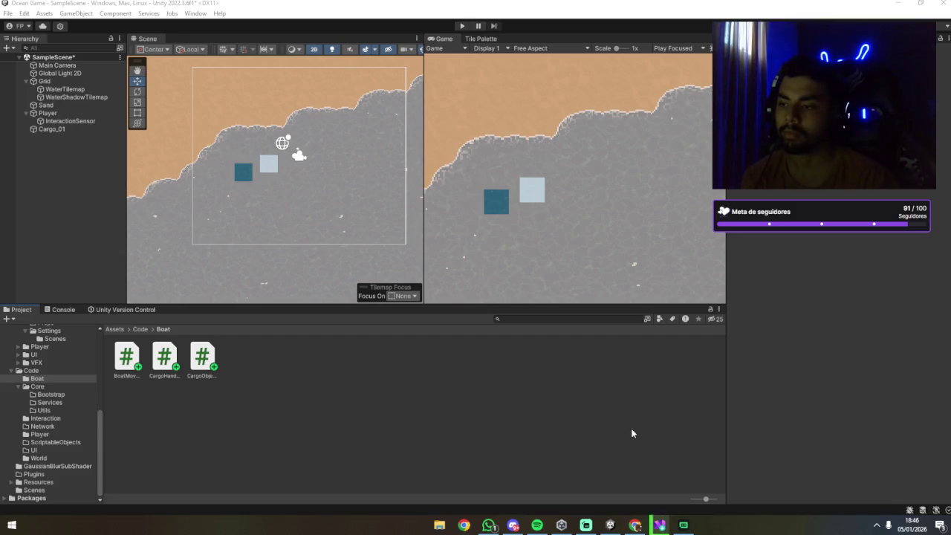
pyautogui.click(541, 525)
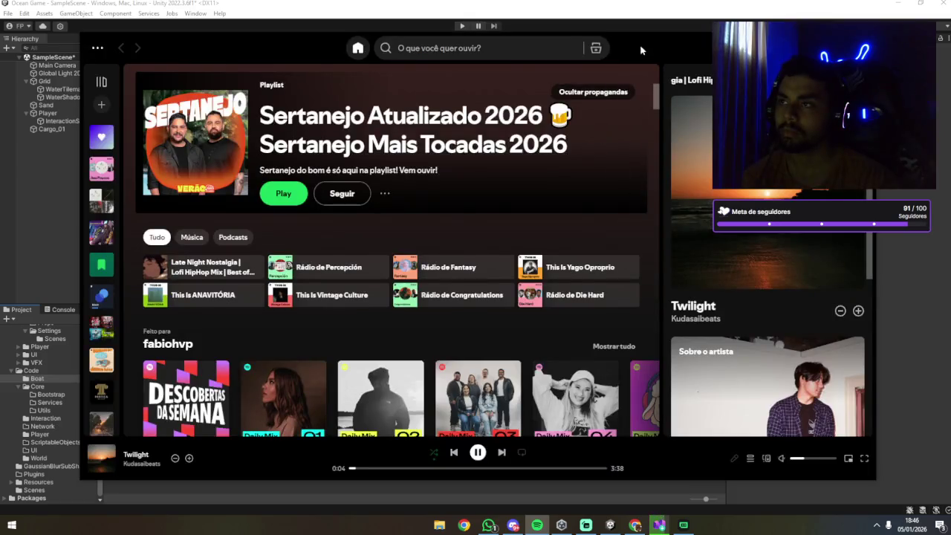
# Minimize the Spotify window playing Twilight.
pyautogui.click(541, 525)
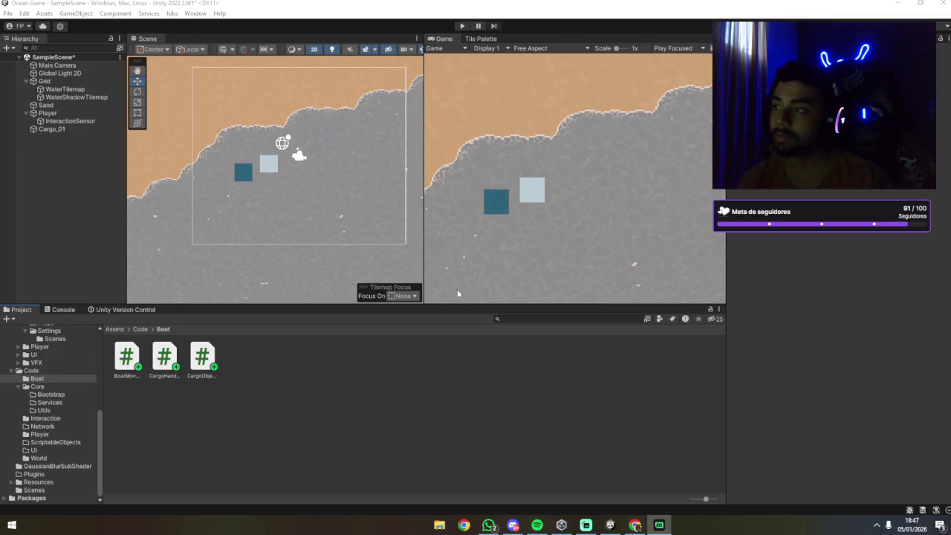
pyautogui.click(402, 379)
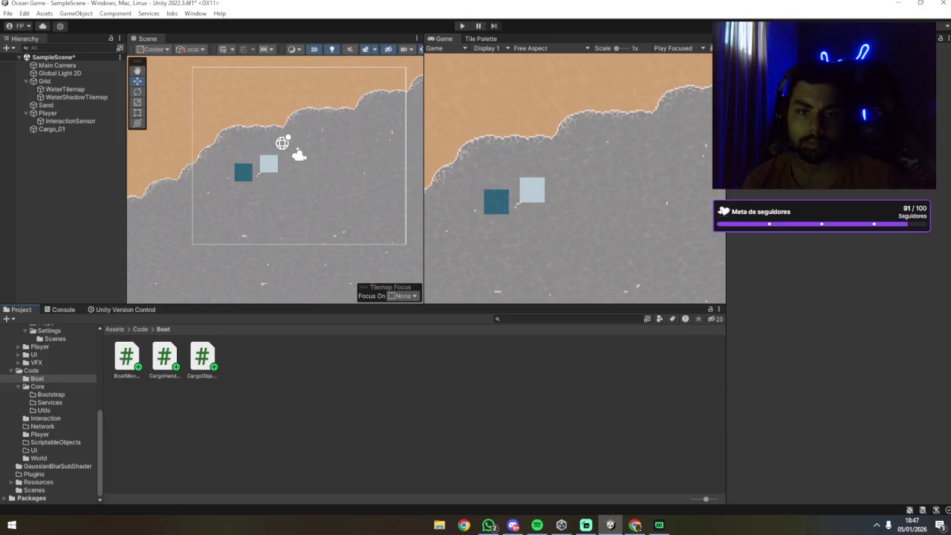
pyautogui.hotkey('alt', 'Tab')
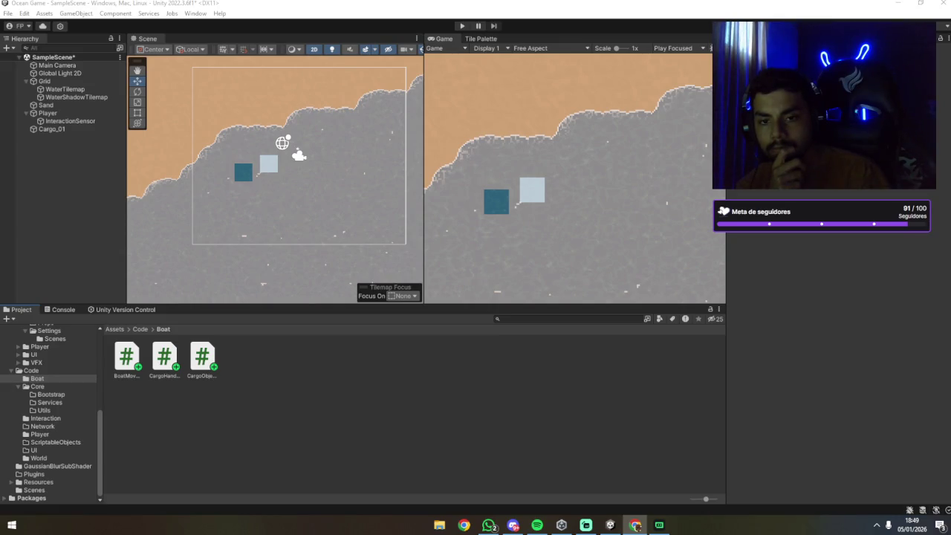
pyautogui.hotkey('alt', 'Tab')
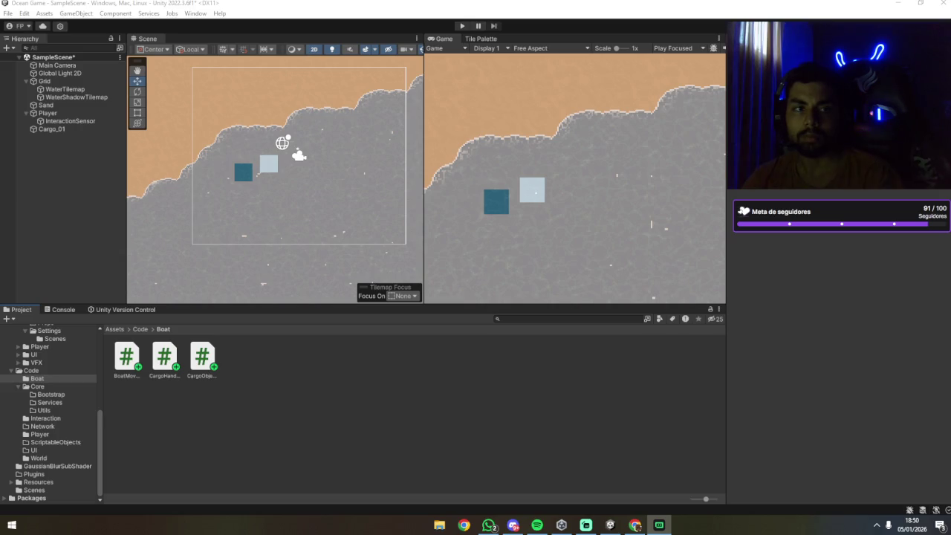
pyautogui.click(659, 525)
# Review BoatMovement.cs values (acceleration 8f, maxSpeed 5f, turnSpeed 150f, waterDrag 1.5f), then return to Unity.
pyautogui.scroll(-3, 480, 277)
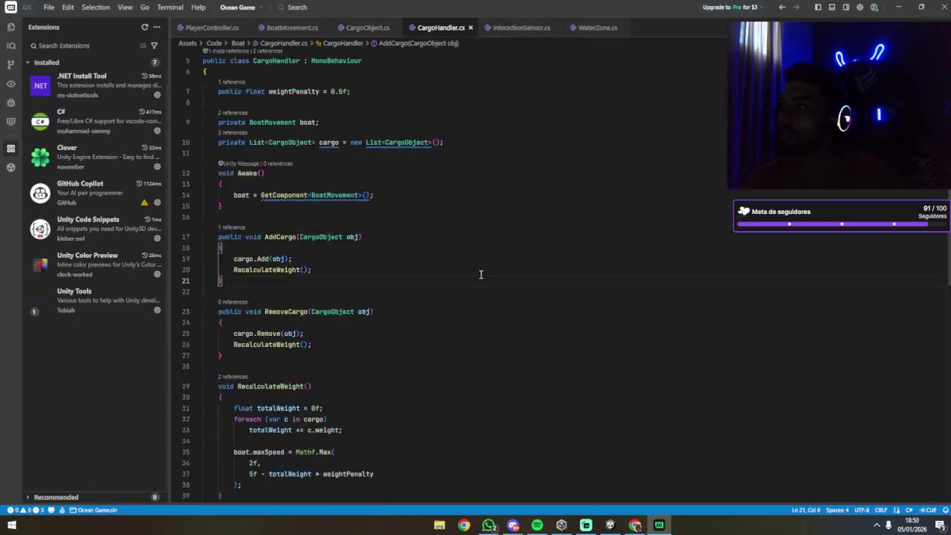
pyautogui.scroll(1, 480, 278)
pyautogui.click(11, 27)
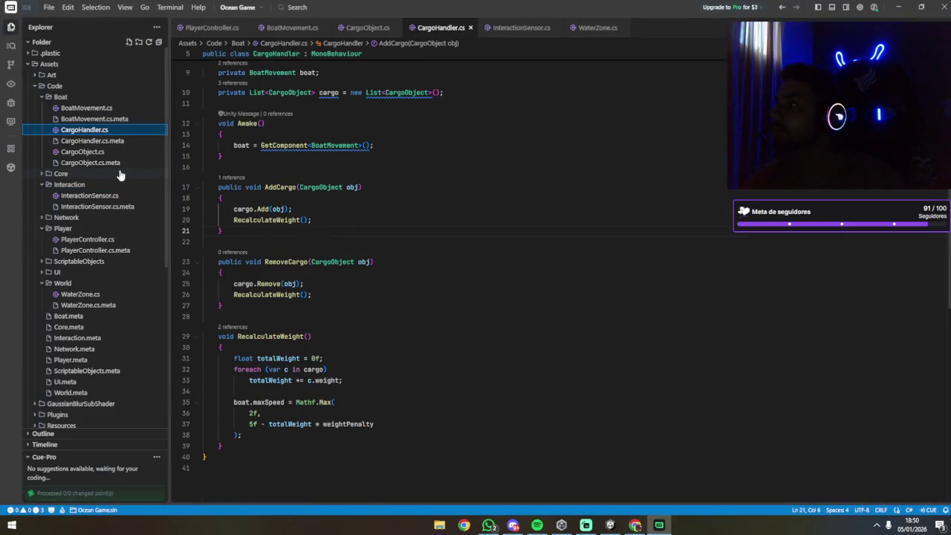
pyautogui.scroll(3, 192, 184)
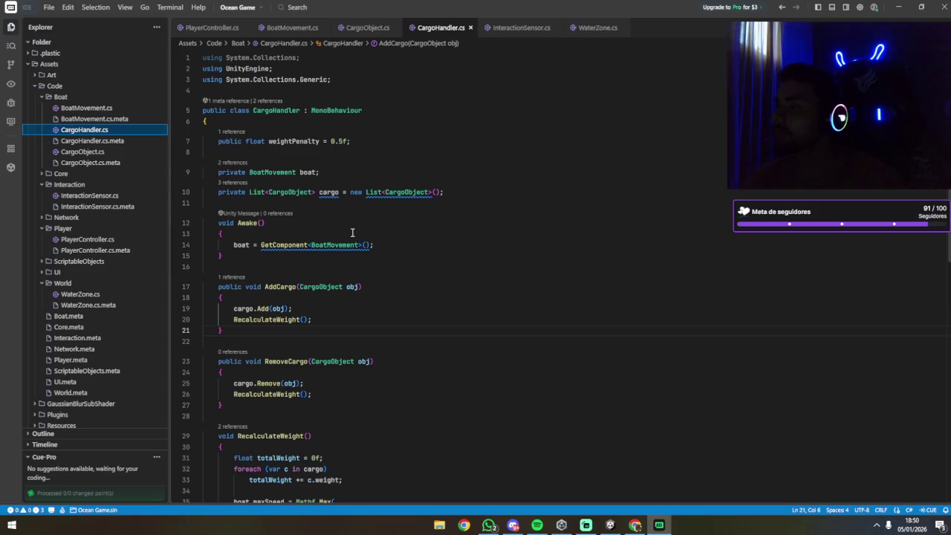
pyautogui.click(350, 29)
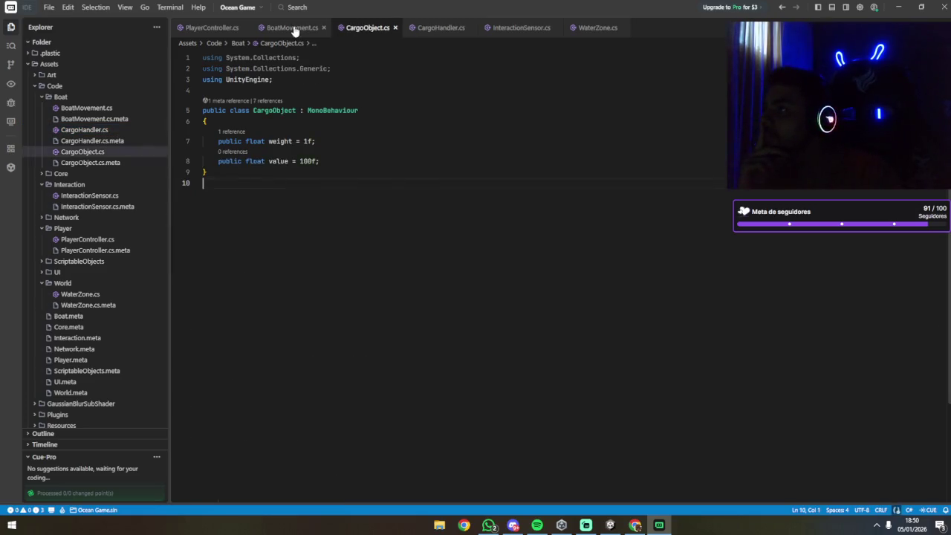
pyautogui.click(295, 29)
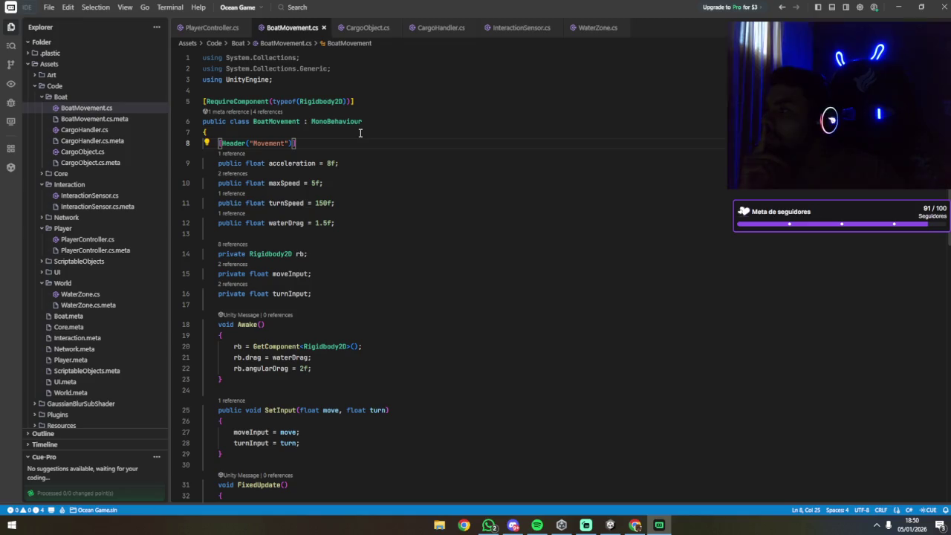
pyautogui.scroll(-5, 350, 171)
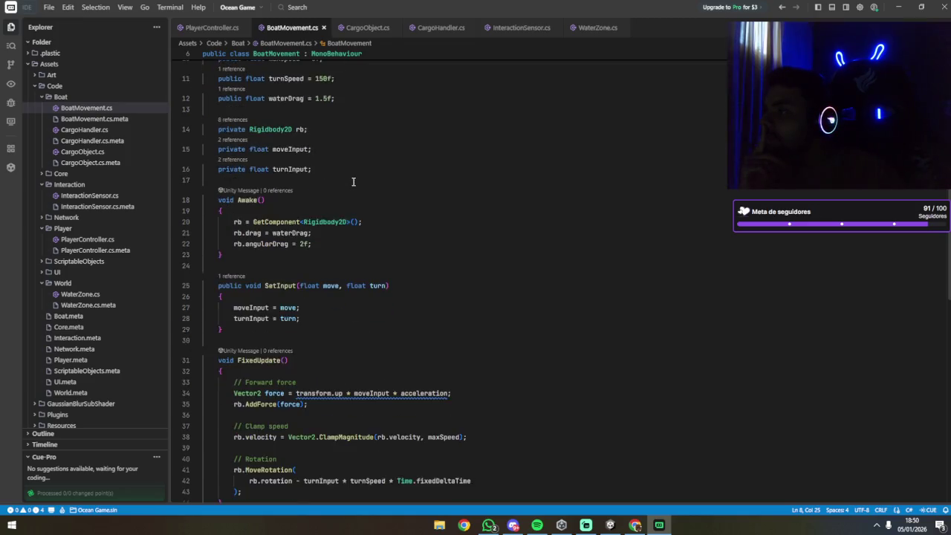
pyautogui.scroll(5, 375, 230)
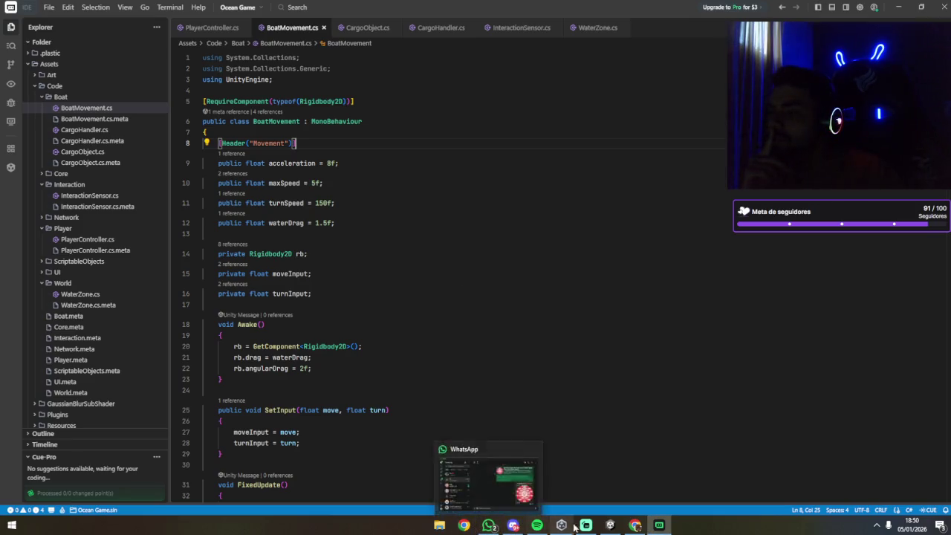
pyautogui.moveTo(630, 527)
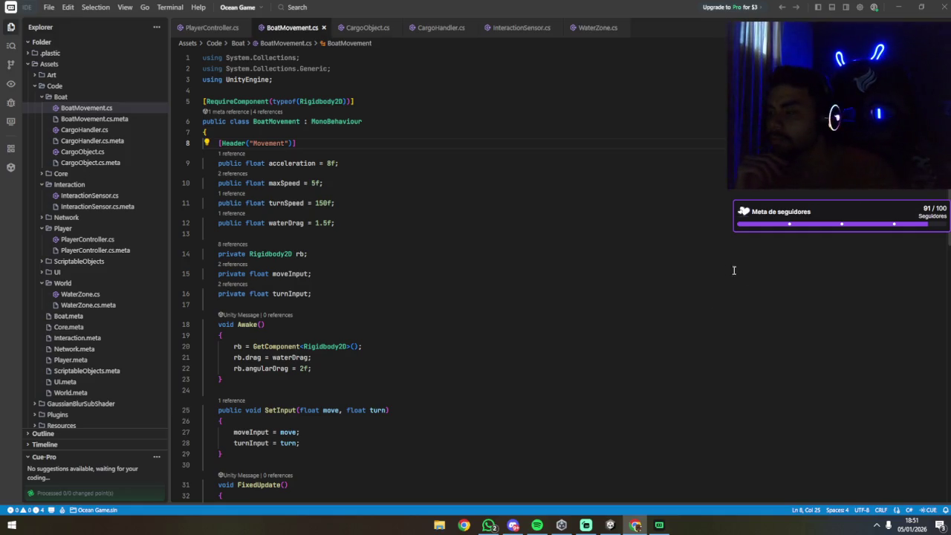
pyautogui.click(596, 300)
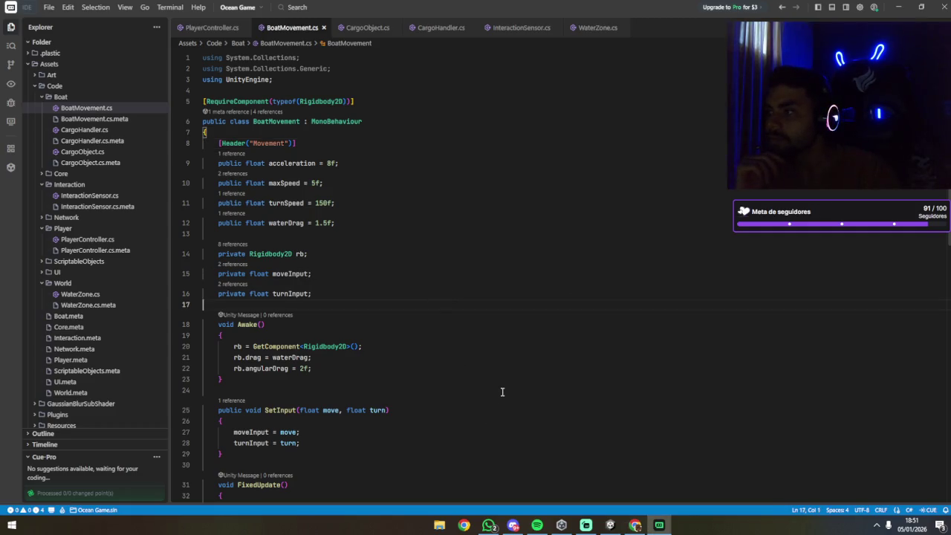
pyautogui.click(610, 525)
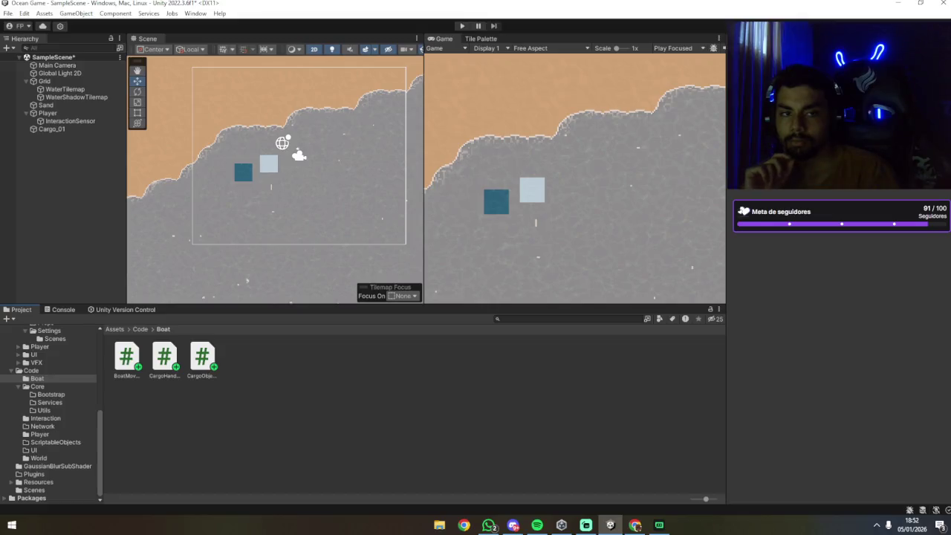
# Give the Player's Rigidbody 2D Linear Drag 2.5, Angular Drag 3.5 and Mass 1.5, keeping Continuous collision detection.
pyautogui.click(59, 112)
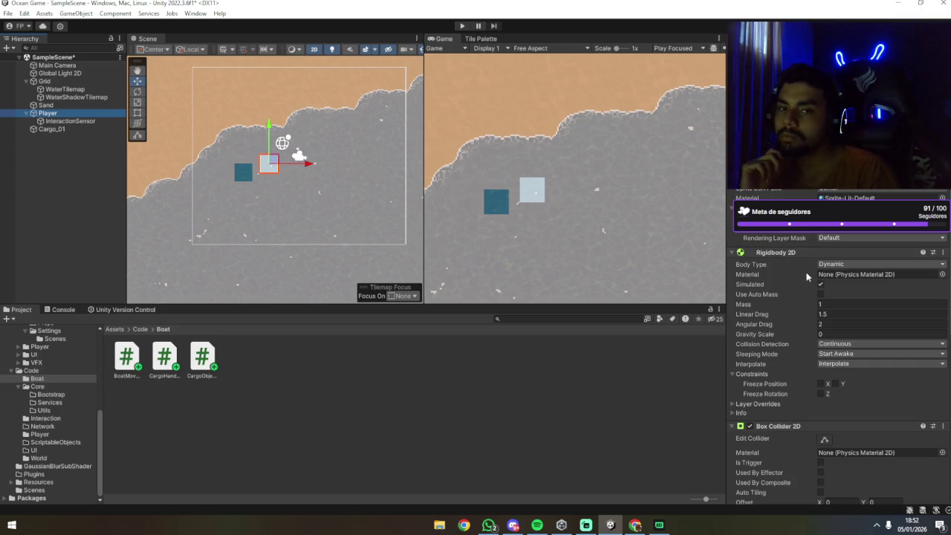
pyautogui.click(839, 314)
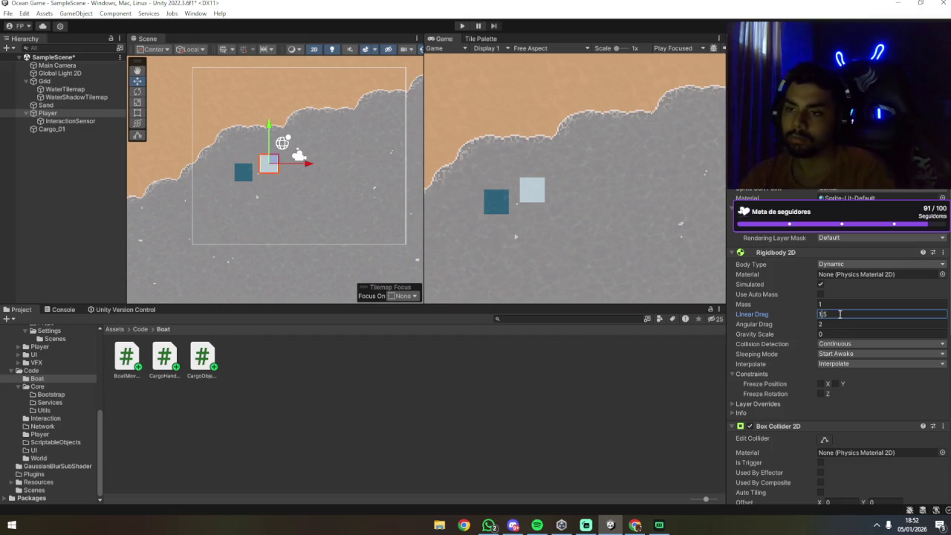
pyautogui.write('2')
pyautogui.click(838, 324)
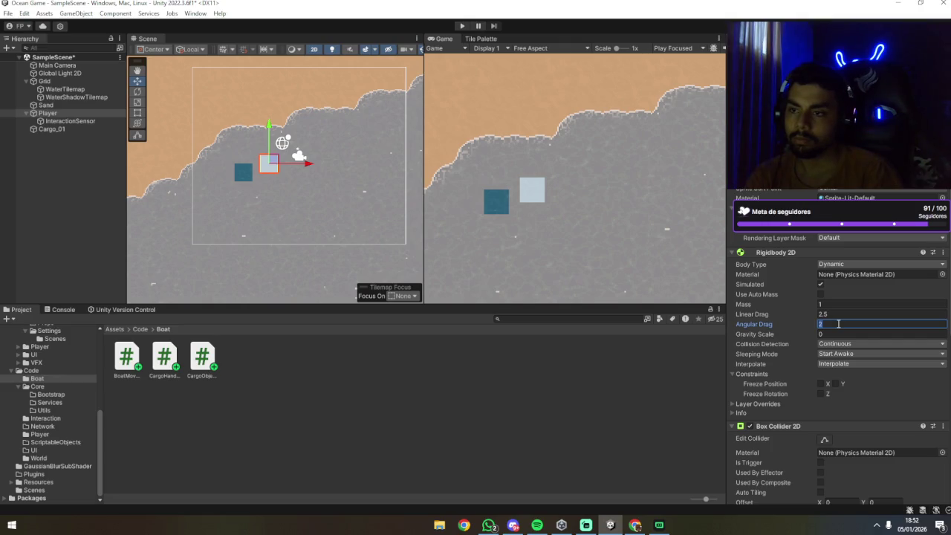
pyautogui.write('3.5')
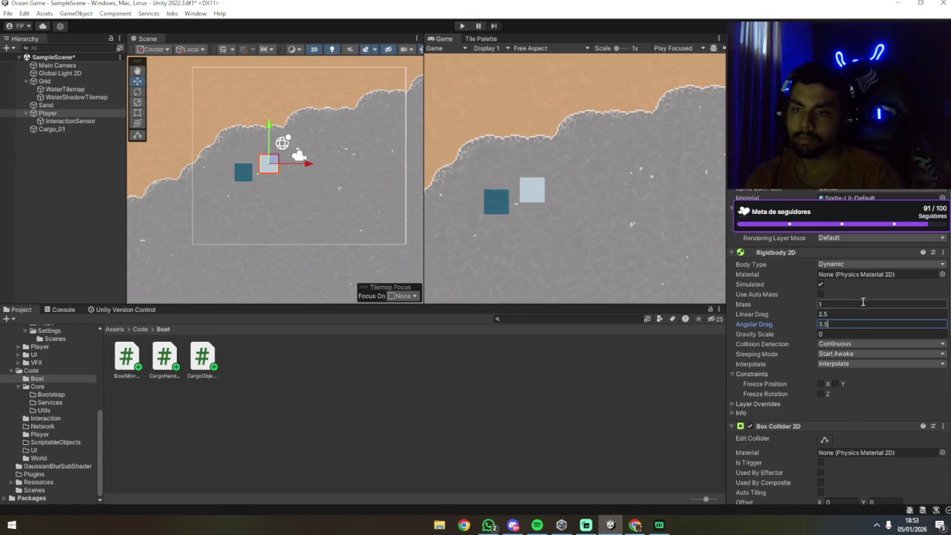
pyautogui.click(853, 304)
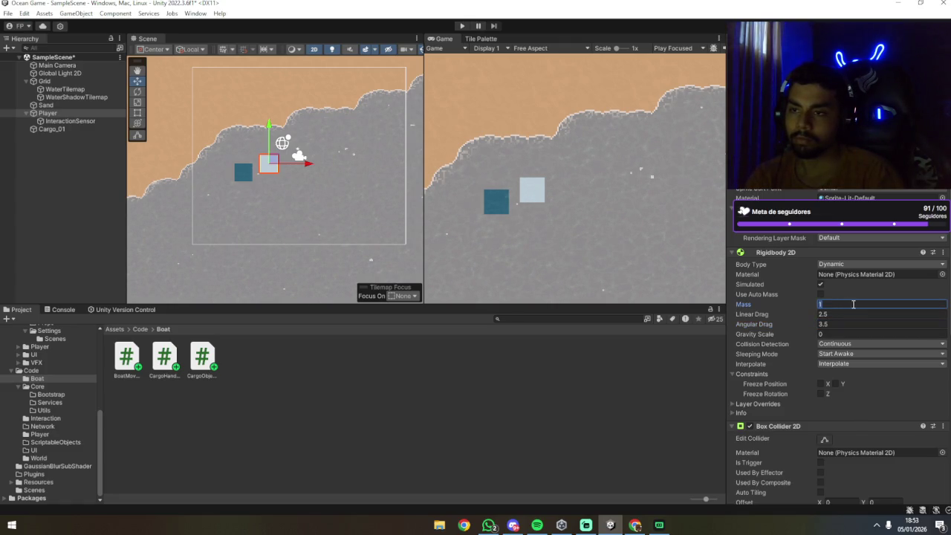
pyautogui.write('1.5')
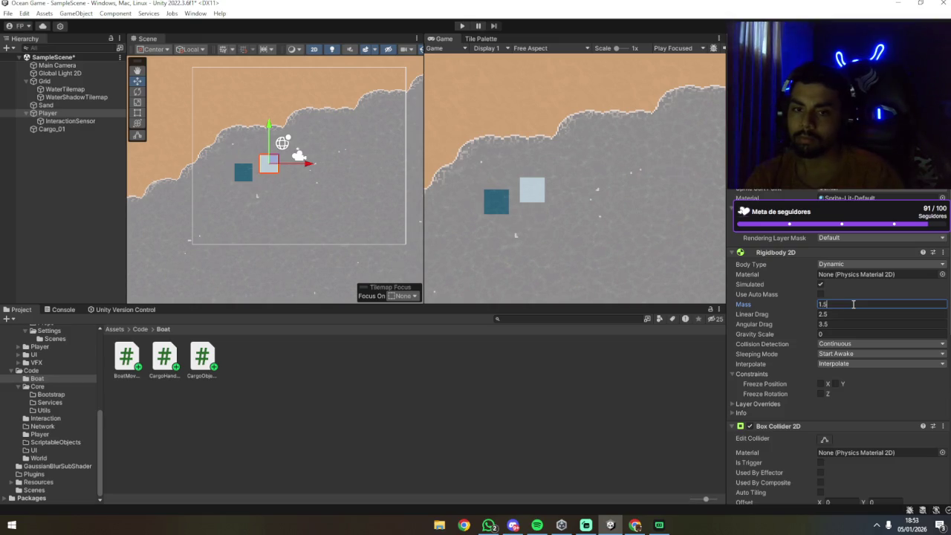
pyautogui.click(868, 345)
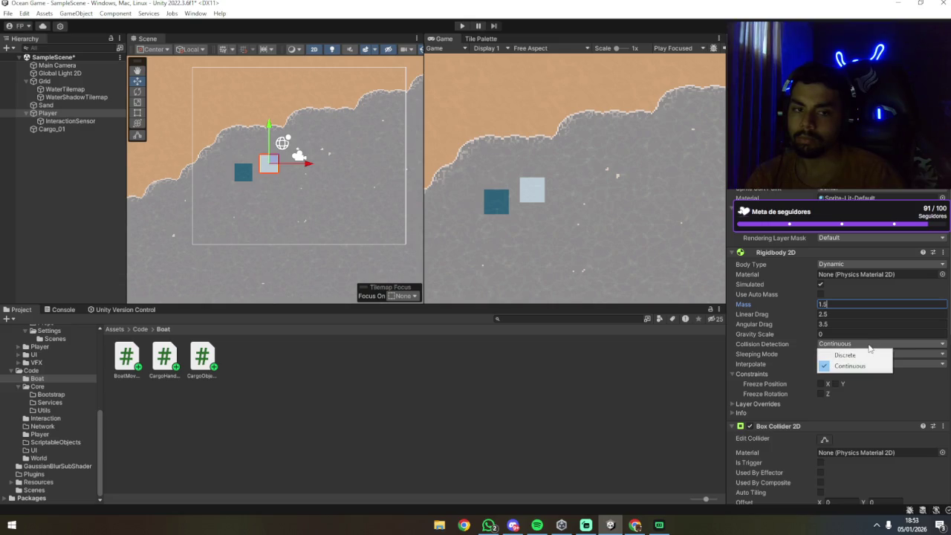
pyautogui.click(930, 393)
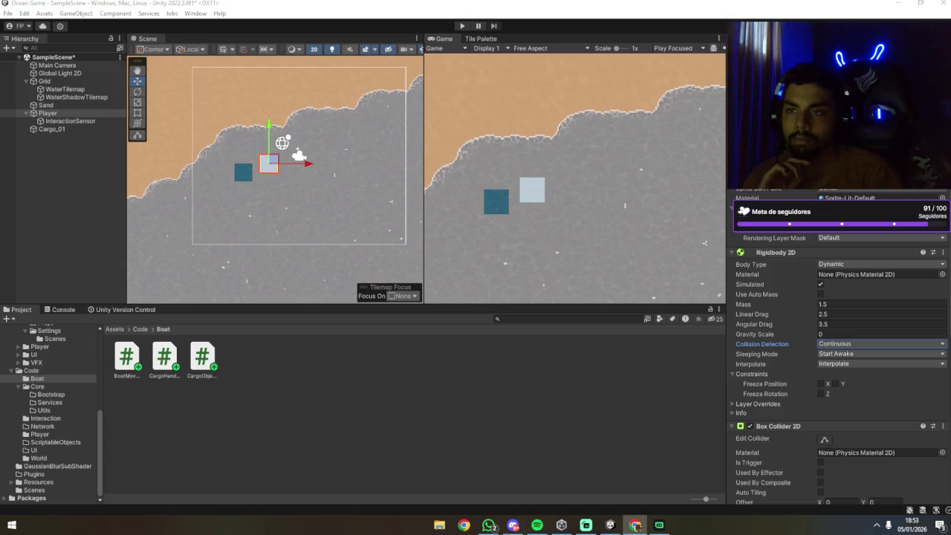
pyautogui.hotkey('alt', 'Tab')
pyautogui.hotkey('alt', 'Tab')
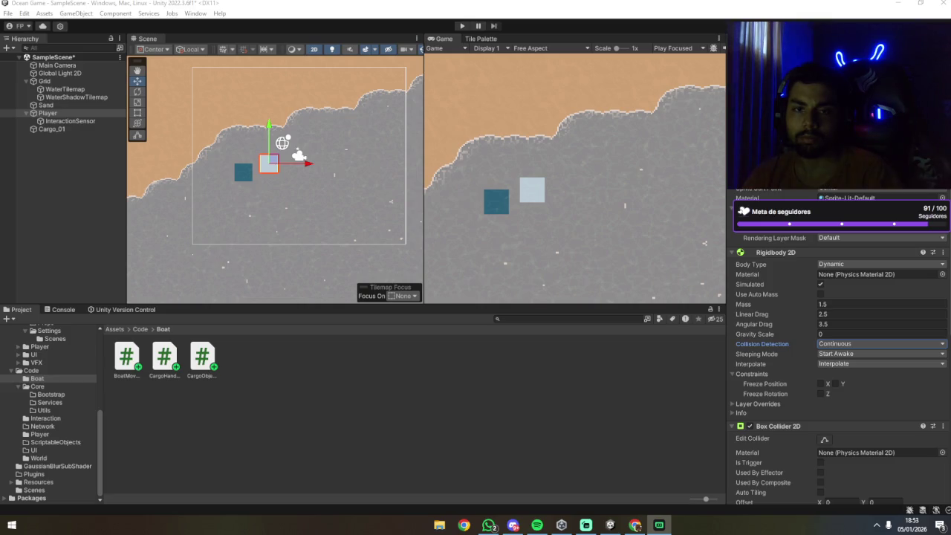
# Let the scripts recompile and read the CS1061 error: BoatMovement lacks SetInput, used in PlayerController.cs.
pyautogui.click(439, 414)
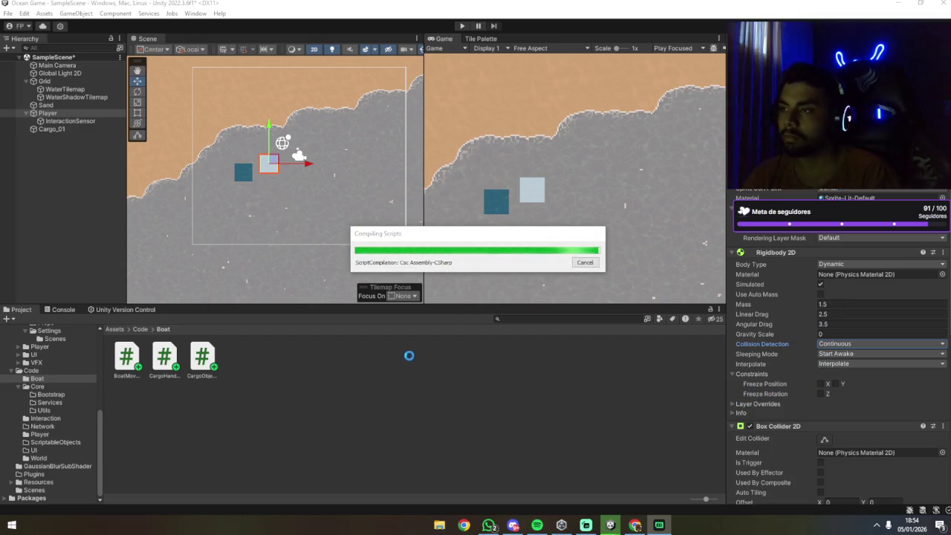
pyautogui.click(402, 510)
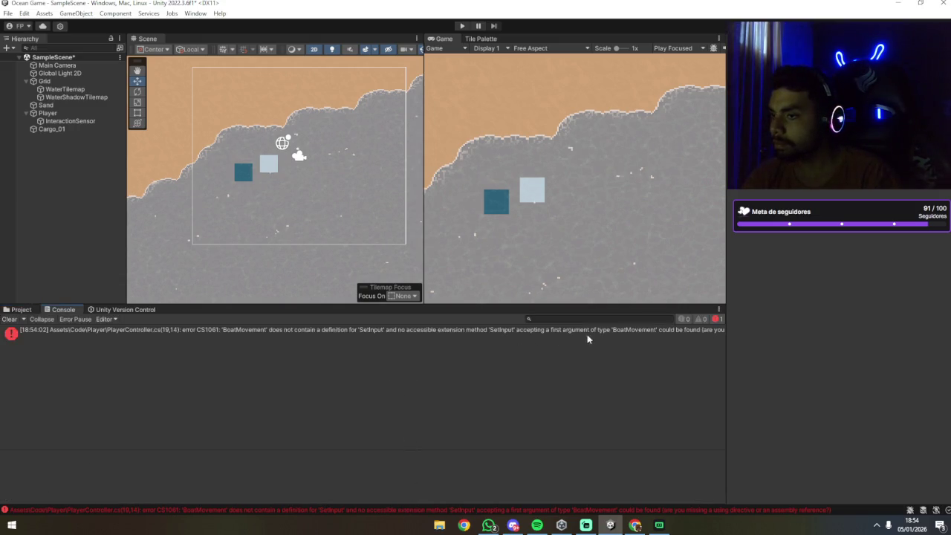
pyautogui.click(617, 332)
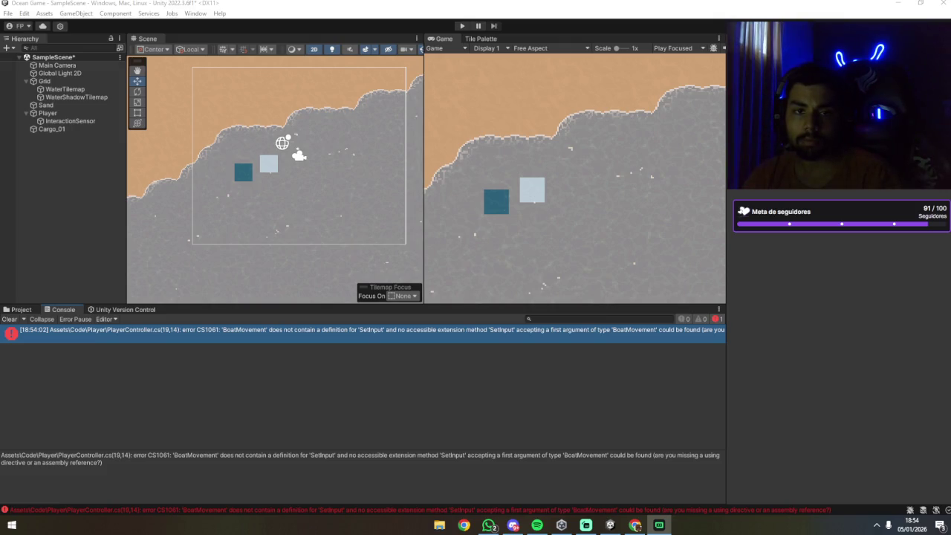
pyautogui.hotkey('alt', 'Tab')
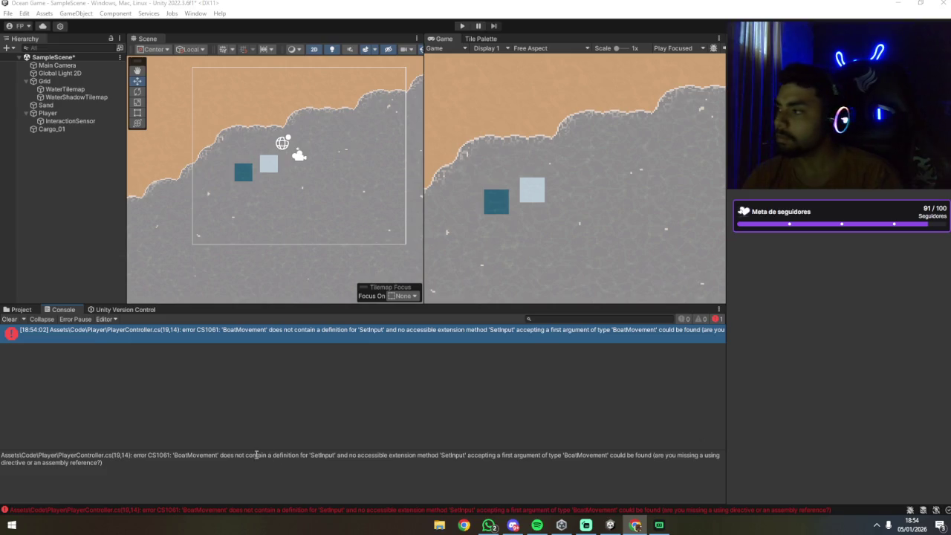
pyautogui.click(22, 308)
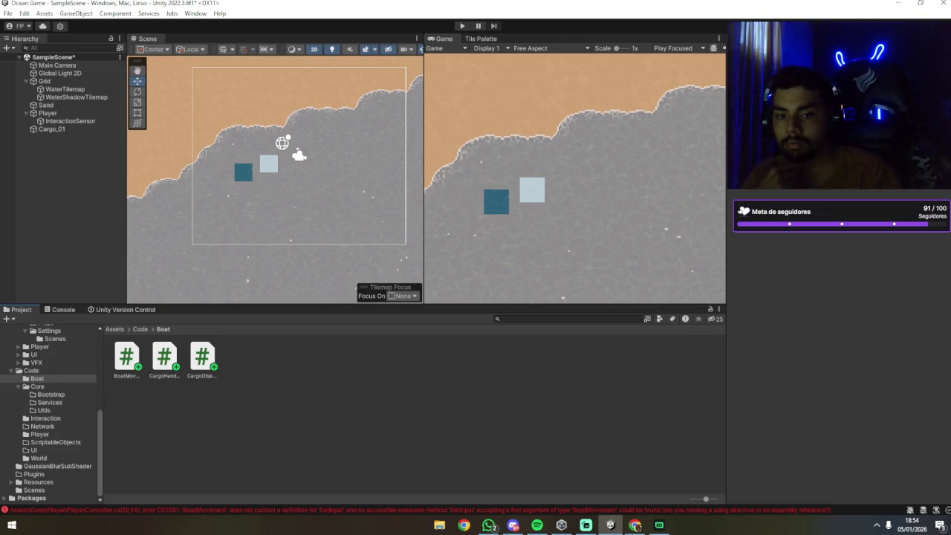
# Cycle back to Unity and show the Console's CS1061 SetInput error at PlayerController.cs line 19.
pyautogui.hotkey('alt', 'Tab')
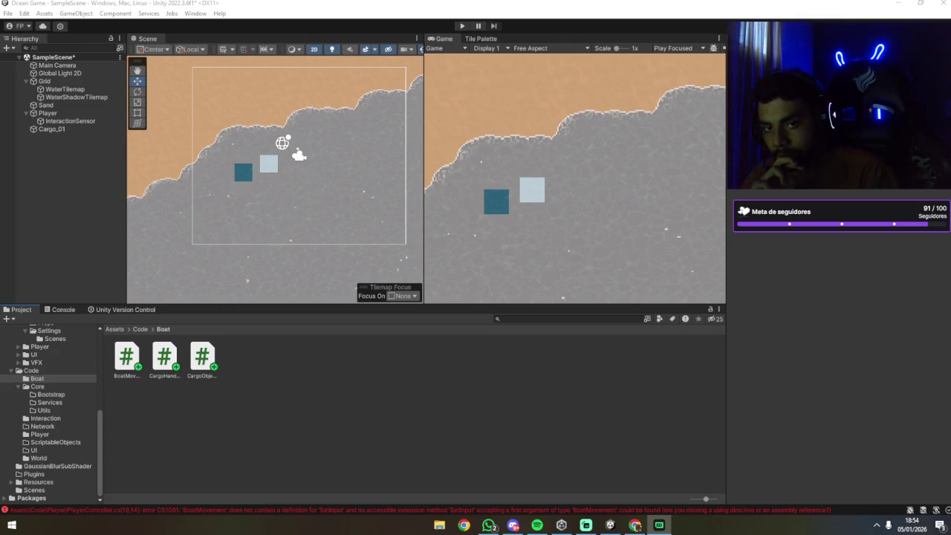
pyautogui.hotkey('alt', 'Tab')
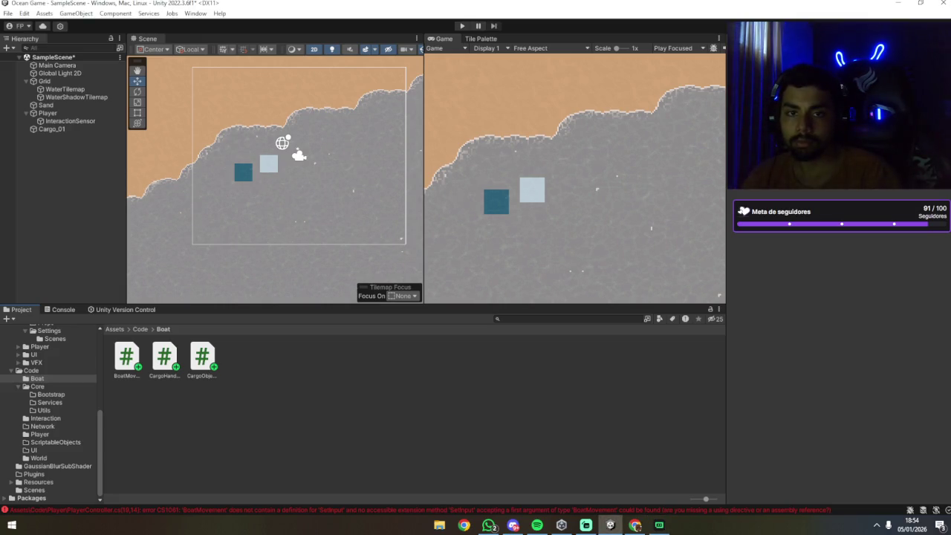
pyautogui.press('XF86AudioNext')
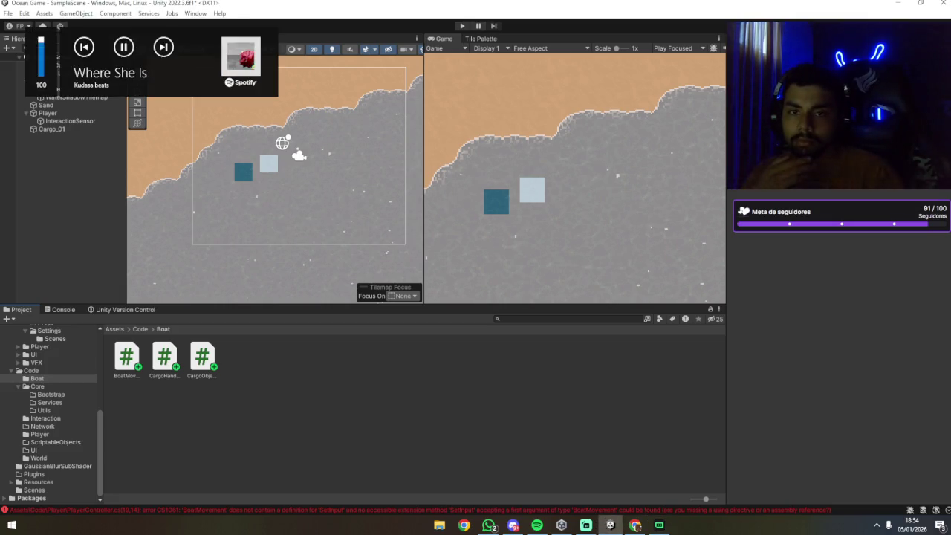
pyautogui.hotkey('alt', 'Tab')
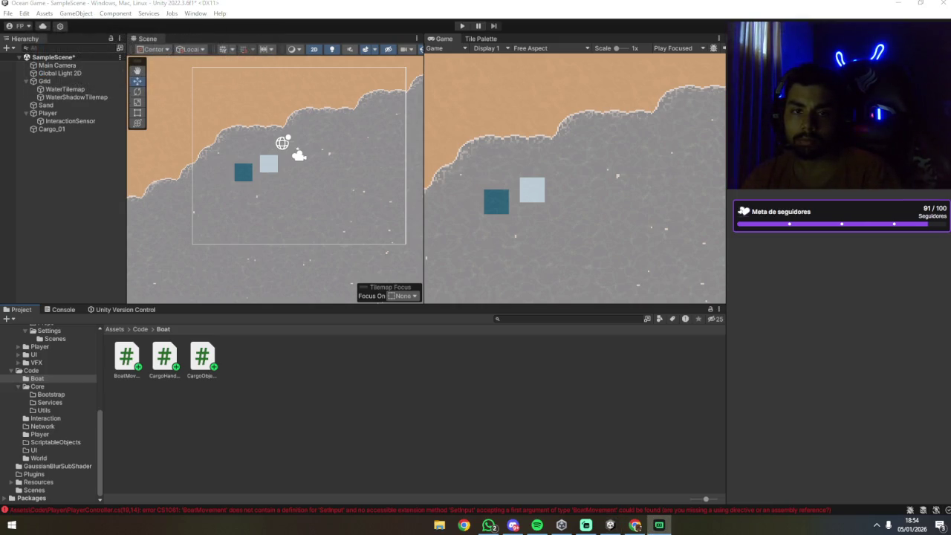
pyautogui.hotkey('alt', 'Tab')
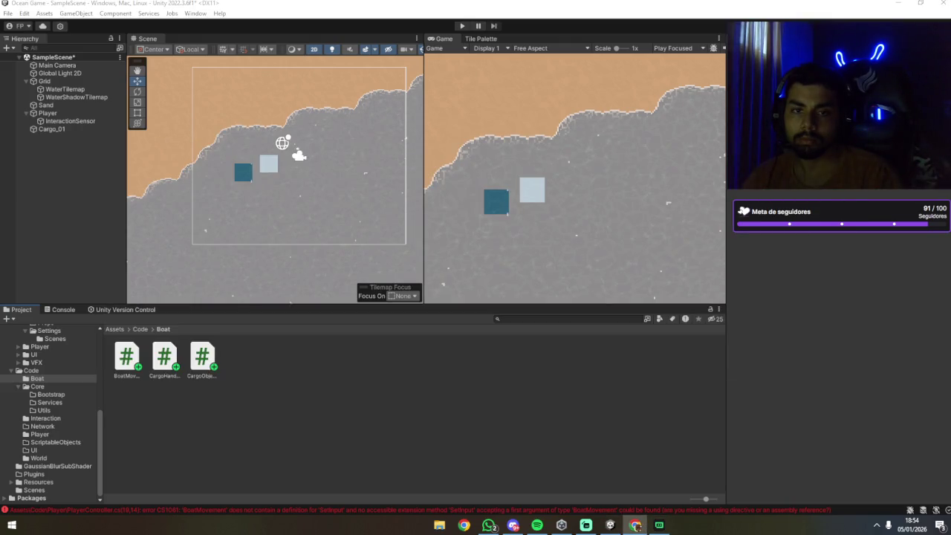
pyautogui.hotkey('alt', 'Tab')
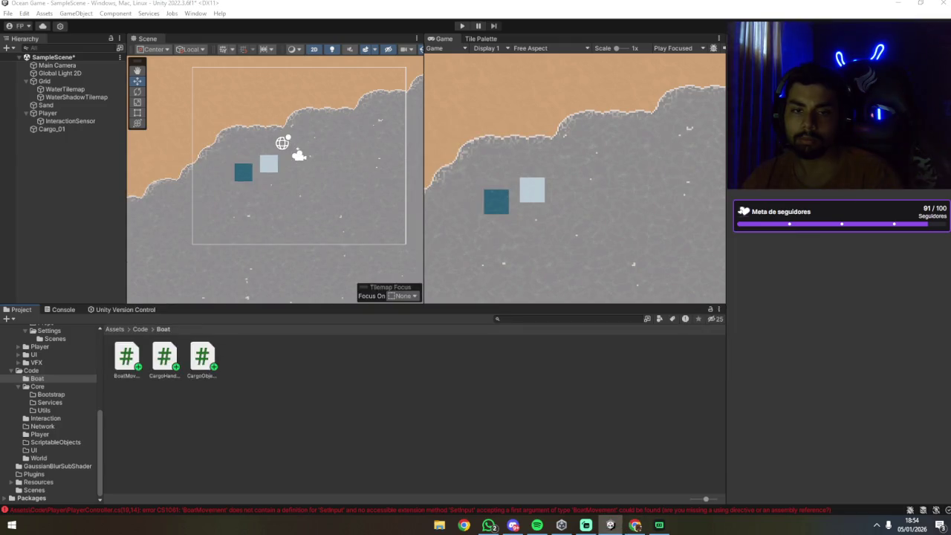
pyautogui.hotkey('alt', 'Tab')
pyautogui.hotkey('alt', 'Tab')
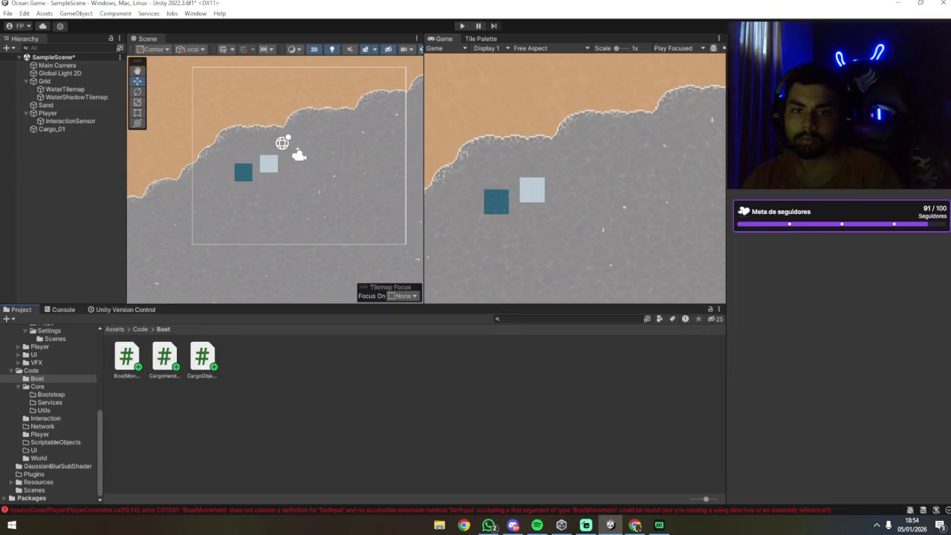
pyautogui.hotkey('alt', 'Tab')
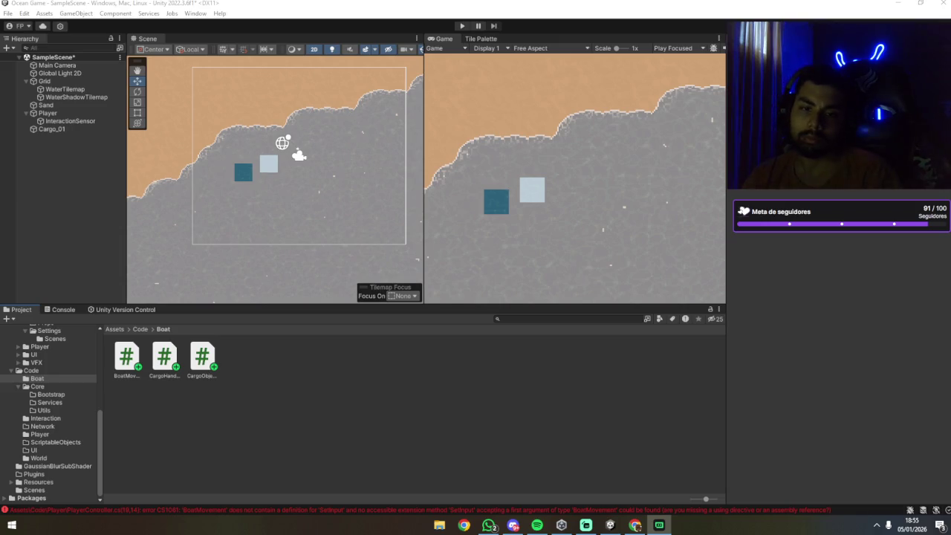
pyautogui.hotkey('alt', 'Tab')
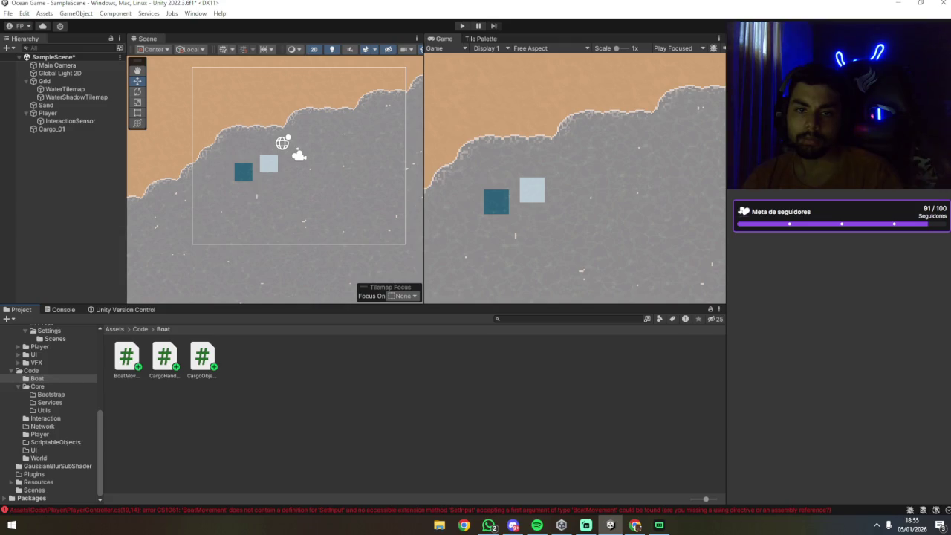
pyautogui.hotkey('alt', 'Tab')
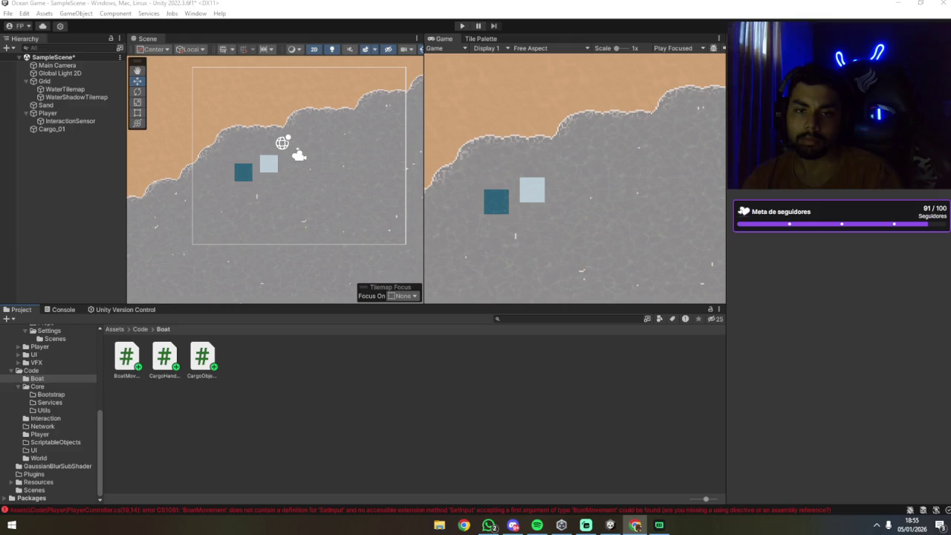
pyautogui.hotkey('alt', 'Tab')
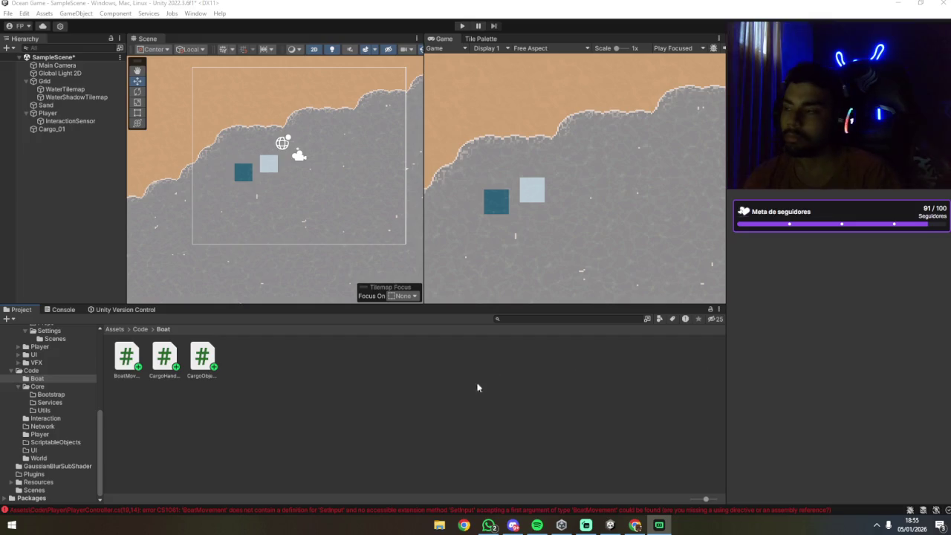
pyautogui.click(453, 385)
pyautogui.click(285, 511)
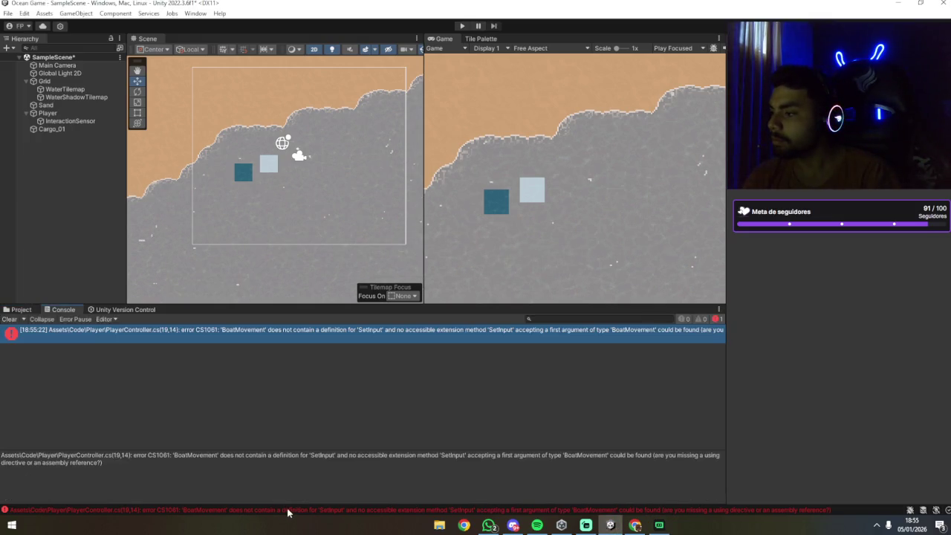
# Open PlayerController.cs from the console error to fix the SetInput call, then recompile in Unity.
pyautogui.doubleClick(419, 334)
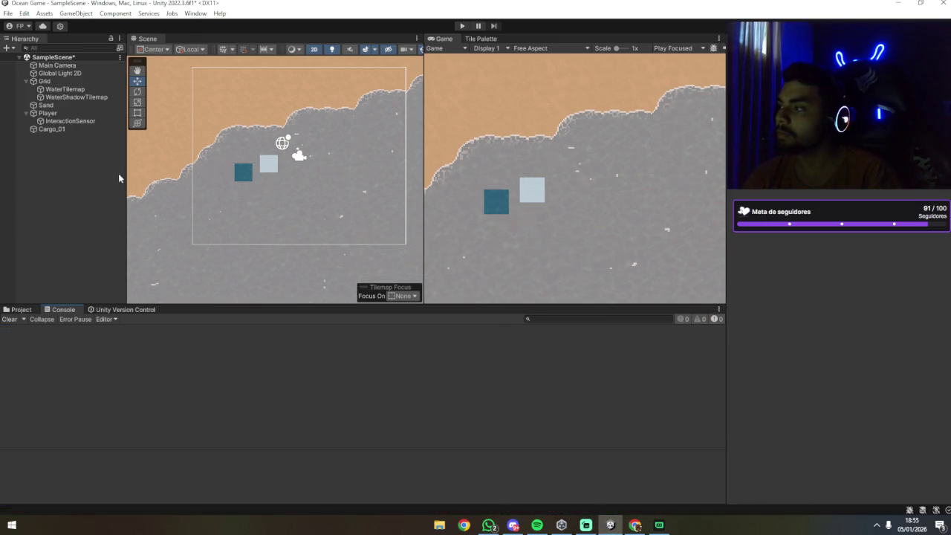
pyautogui.click(47, 113)
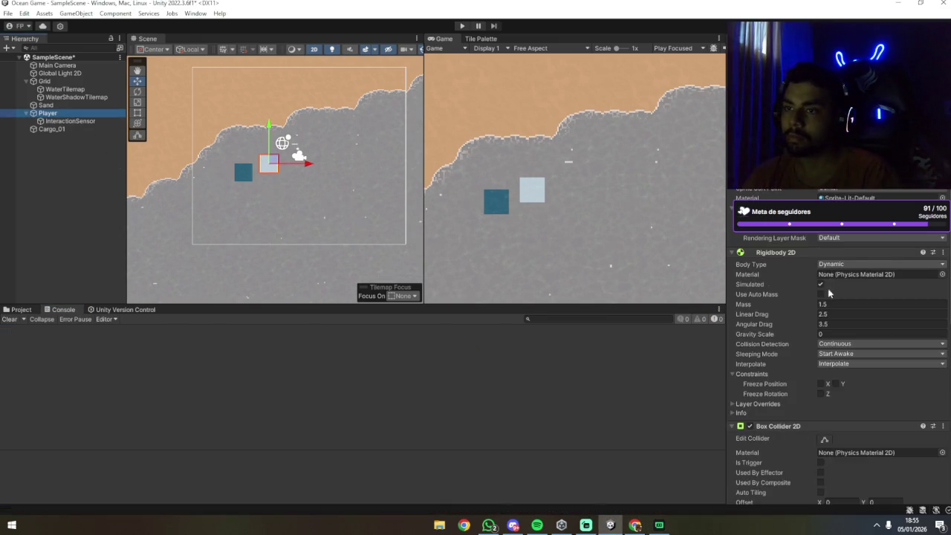
# Disable the Player's Player Controller script and enter Play mode.
pyautogui.scroll(-10, 817, 297)
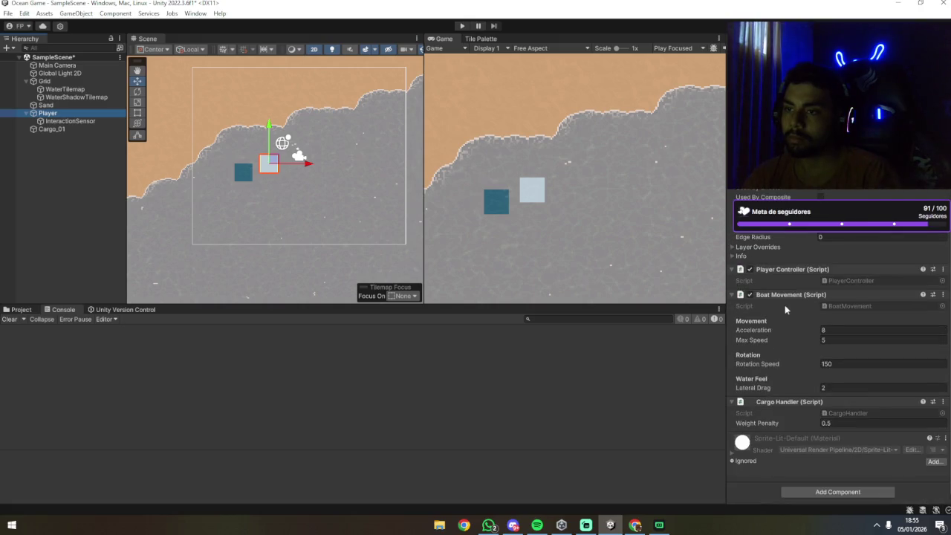
pyautogui.click(748, 270)
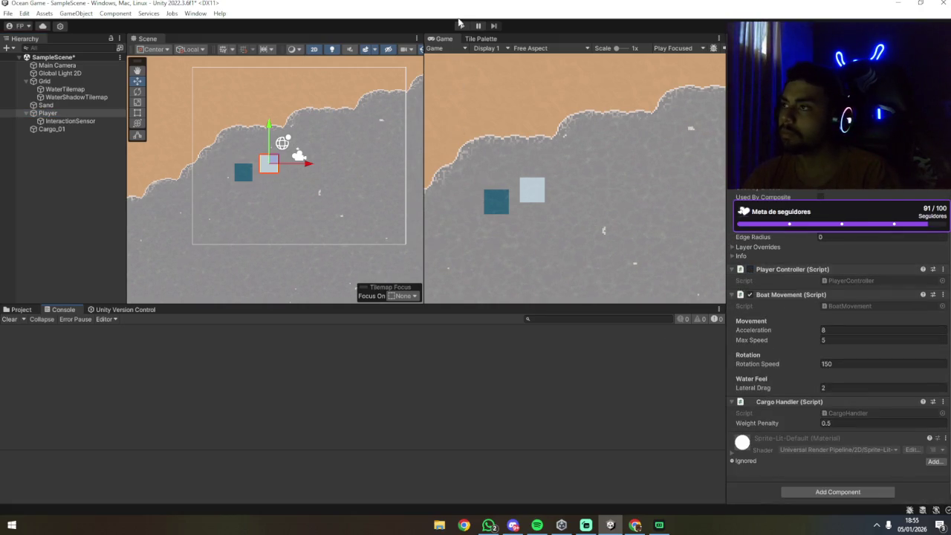
pyautogui.click(462, 26)
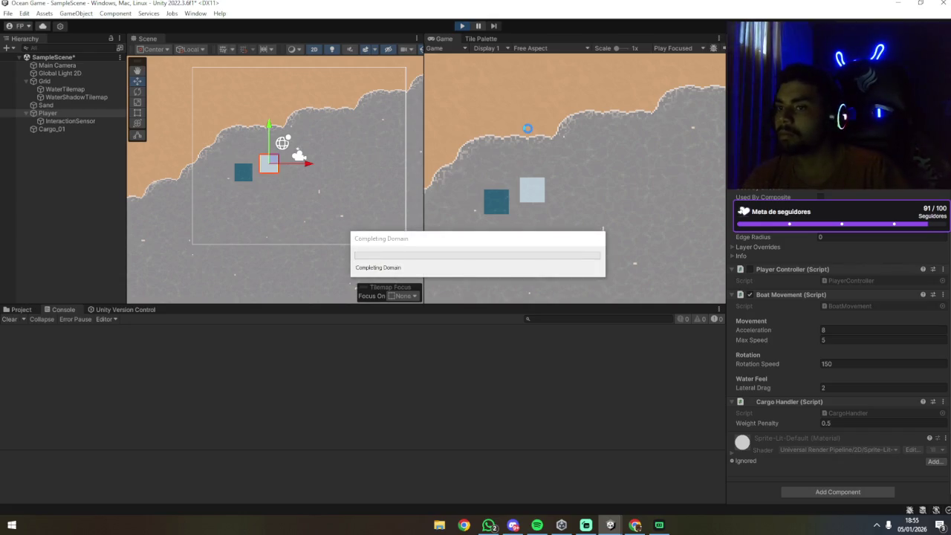
# Test-drive the boat with D, A, S and W around the water near the cargo box.
pyautogui.press('d')
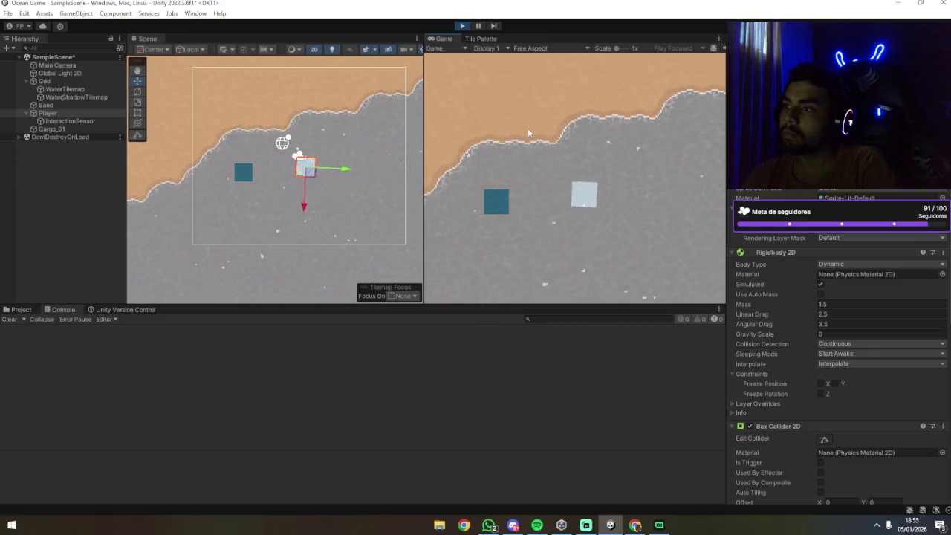
pyautogui.press('a')
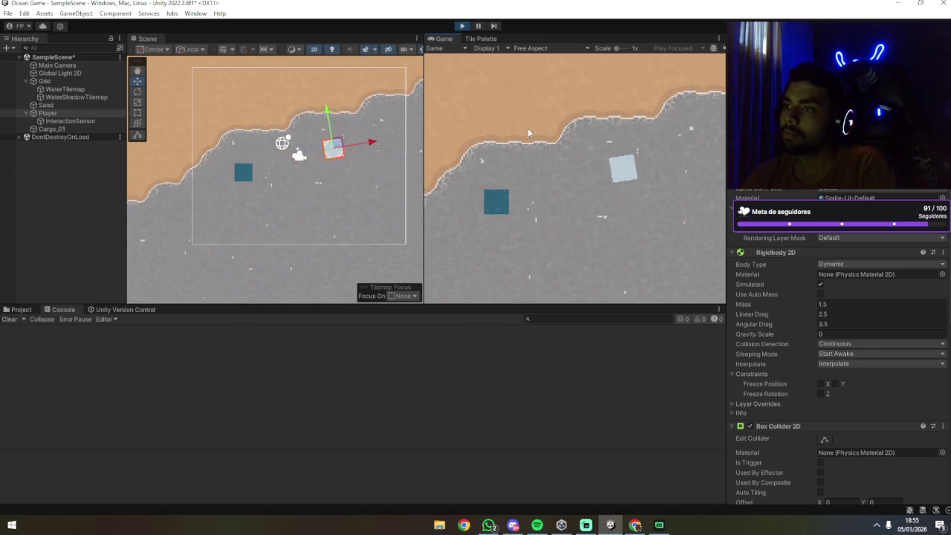
pyautogui.press('s')
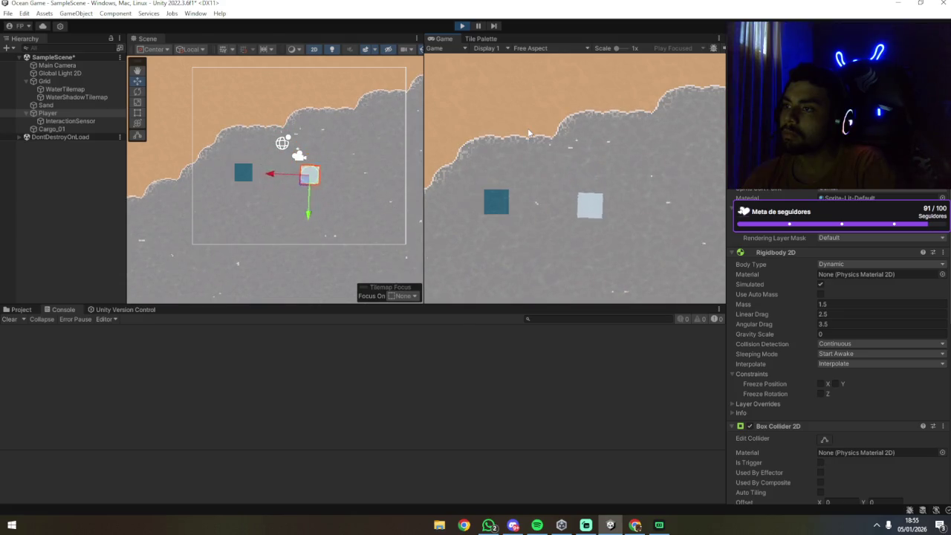
pyautogui.press('w')
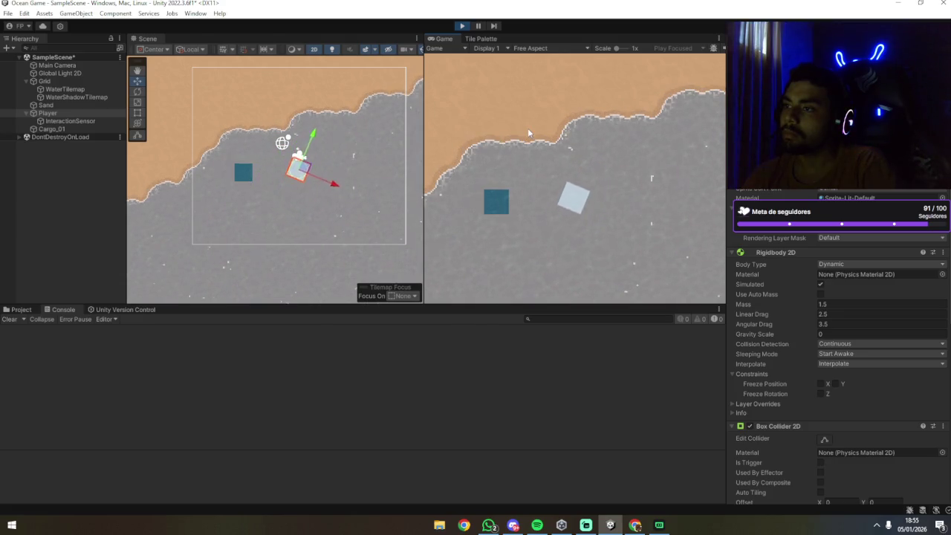
pyautogui.press('a')
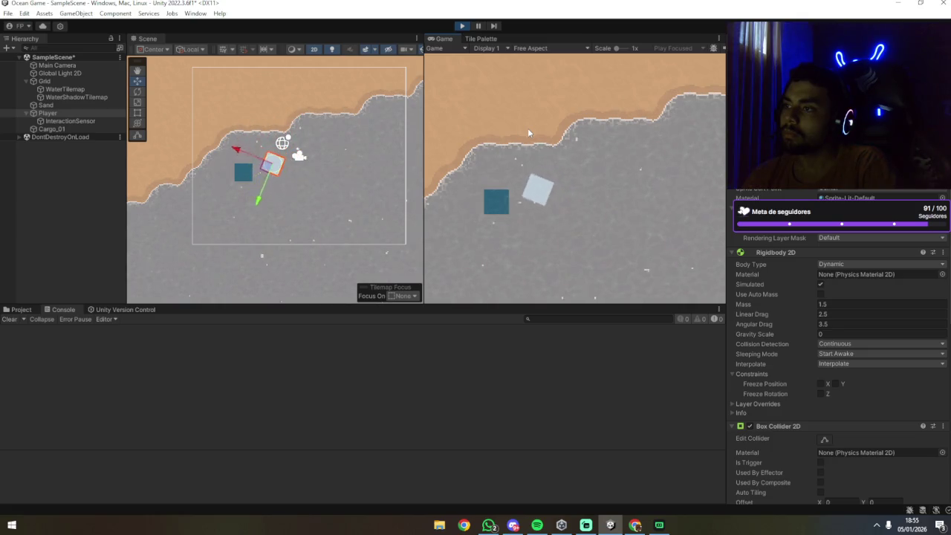
pyautogui.press('s')
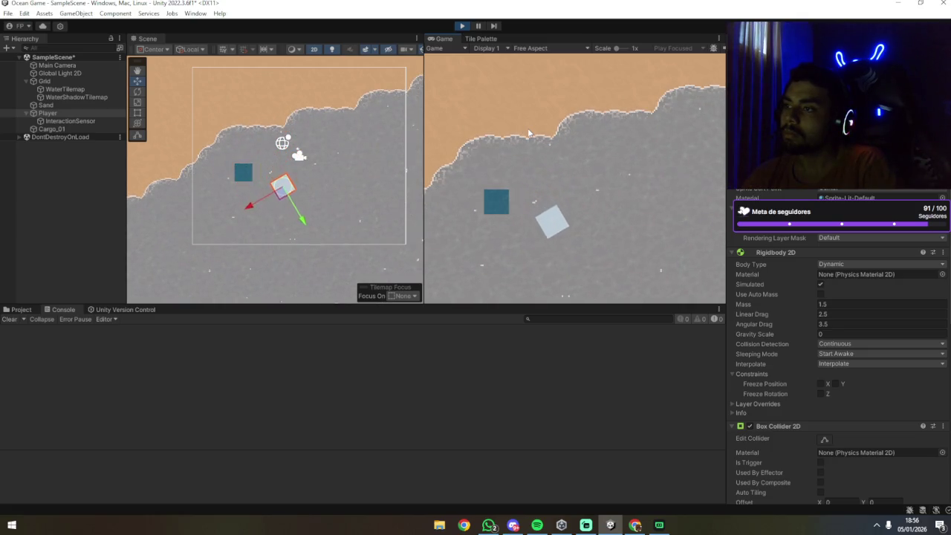
pyautogui.press('a')
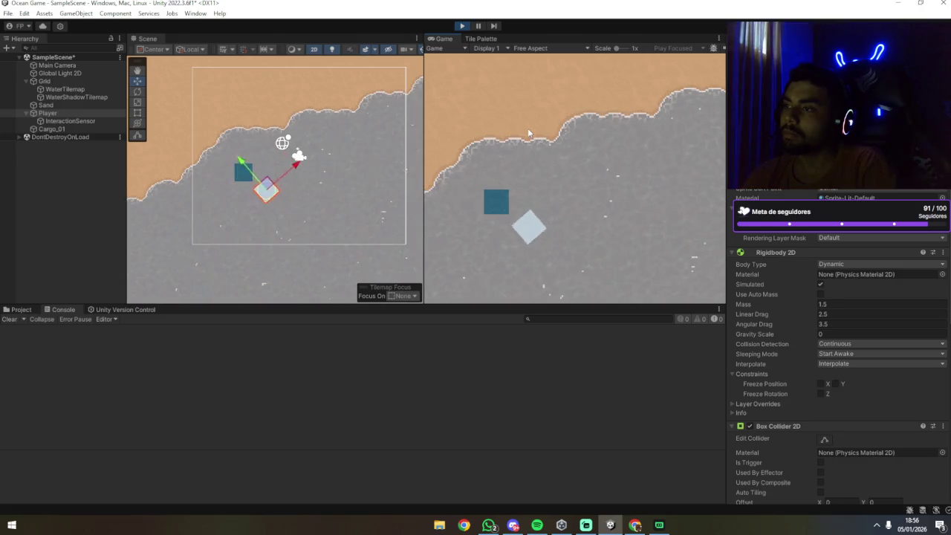
pyautogui.press('s')
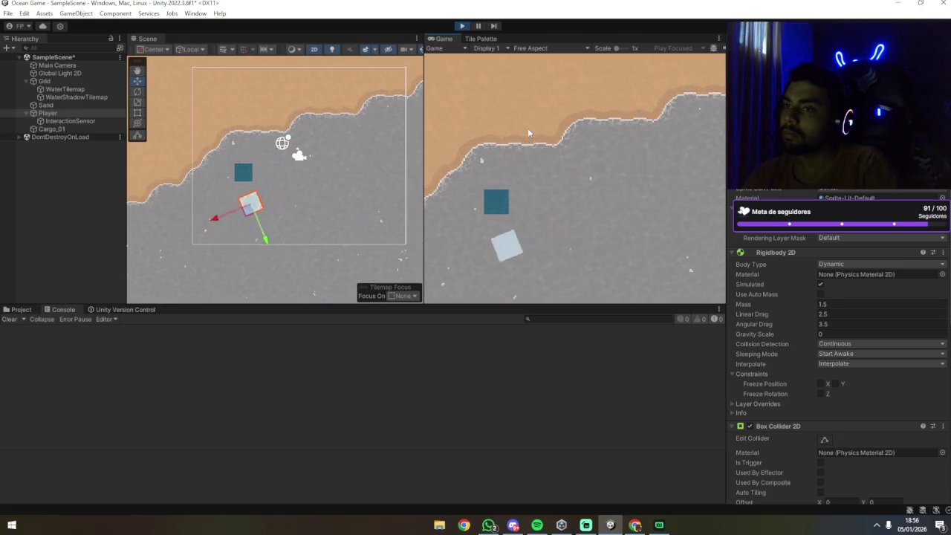
pyautogui.press('w')
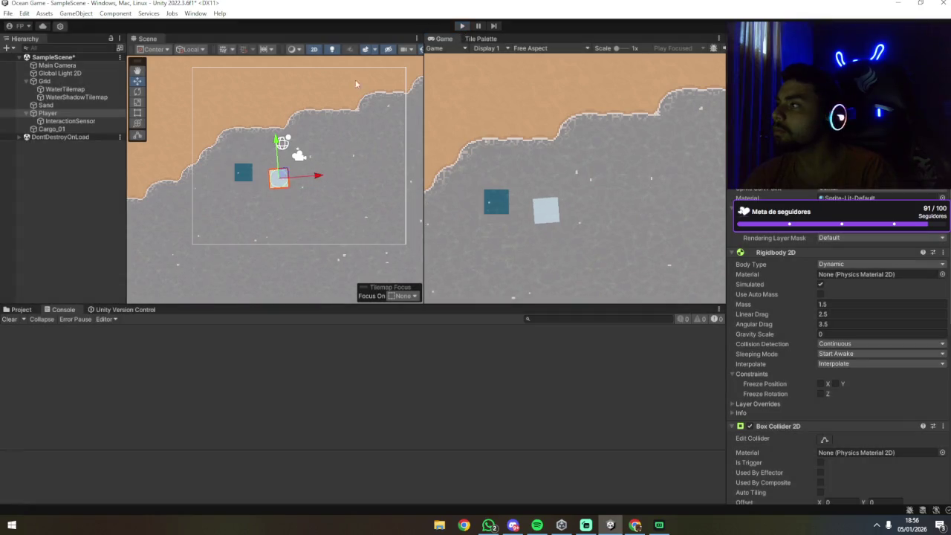
pyautogui.click(52, 129)
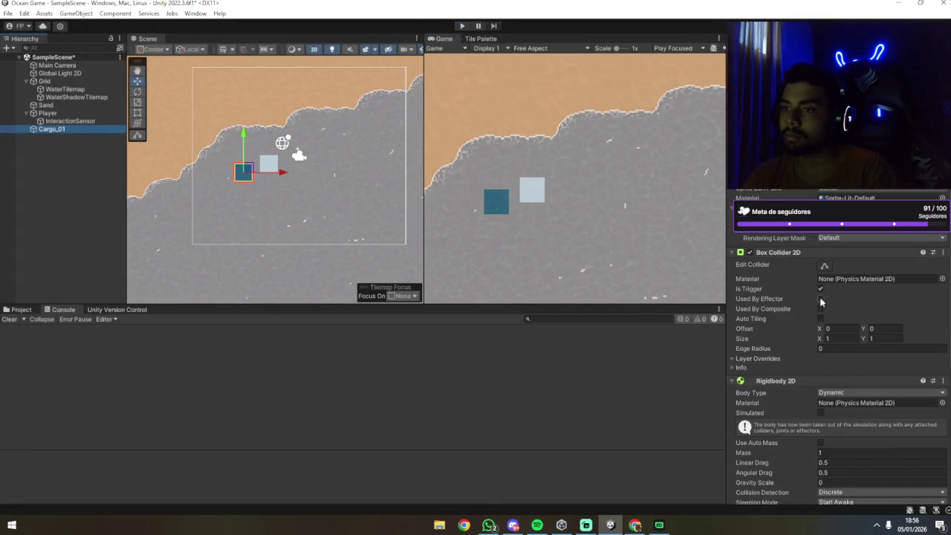
# Turn on Simulated for Cargo_01's Rigidbody 2D and start a Play mode test.
pyautogui.scroll(-3, 820, 304)
pyautogui.click(820, 332)
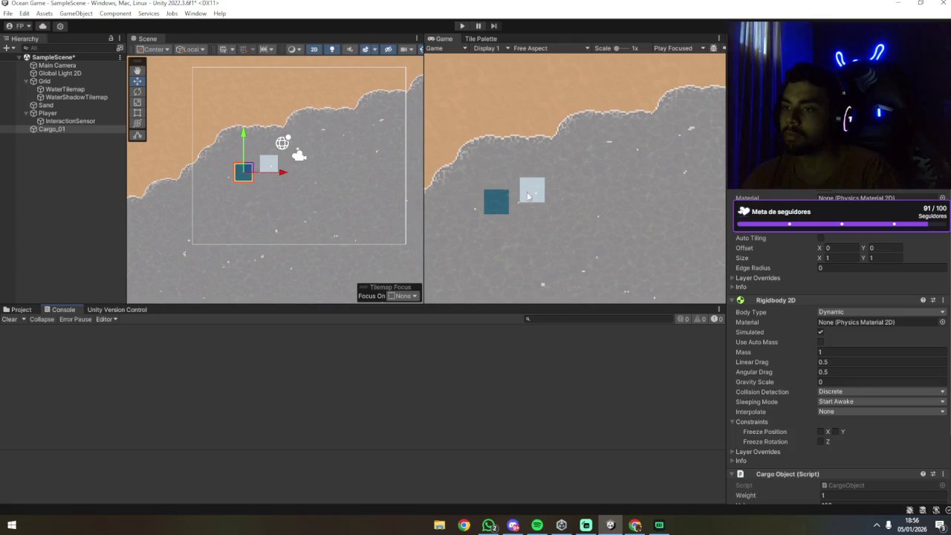
pyautogui.click(462, 25)
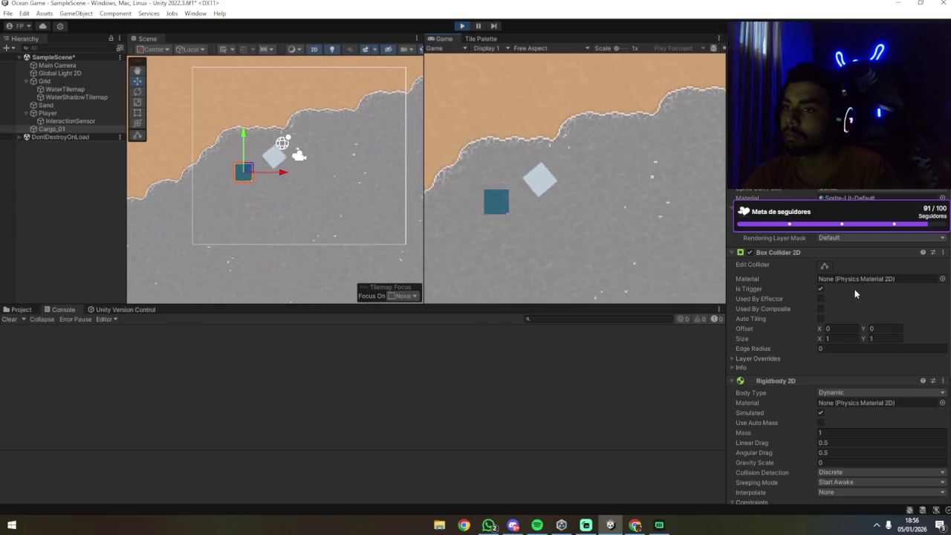
# Make Cargo_01's Box Collider 2D solid by turning off Is Trigger, keeping it after stopping Play mode.
pyautogui.click(819, 288)
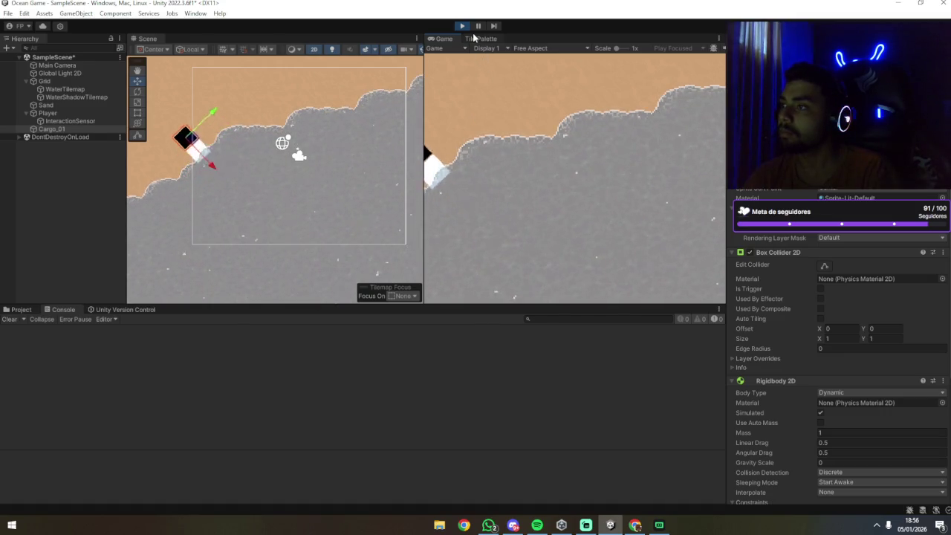
pyautogui.click(461, 26)
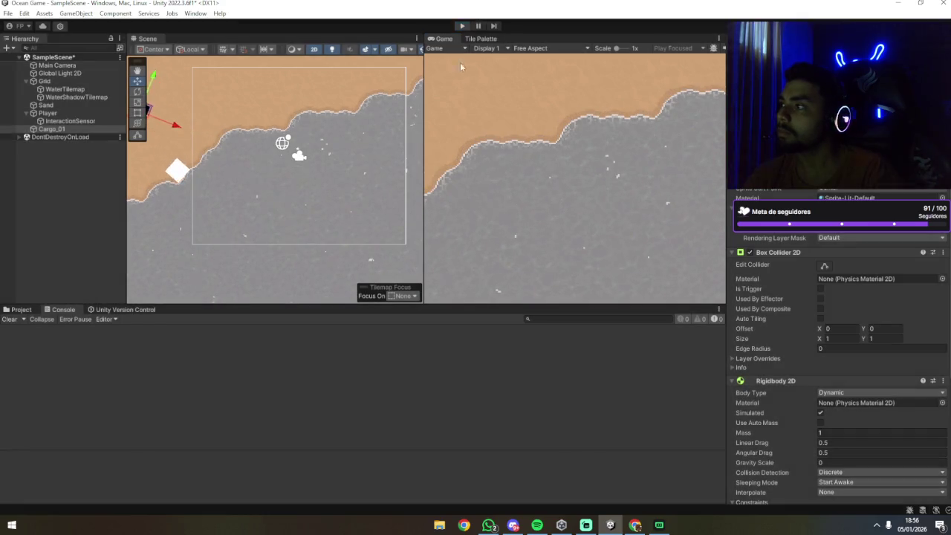
pyautogui.click(820, 290)
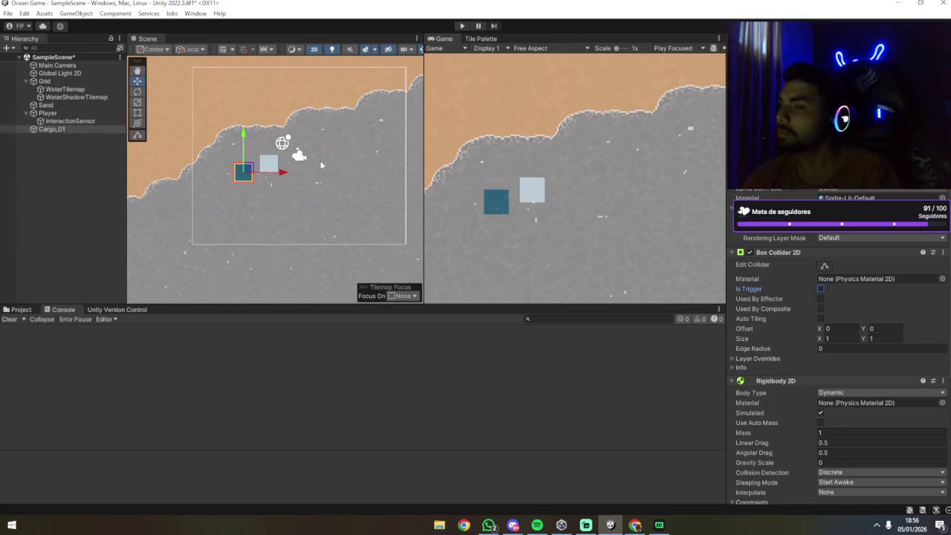
# Untick Simulated on Cargo_01's Rigidbody 2D and run a brief play test.
pyautogui.scroll(-4, 817, 327)
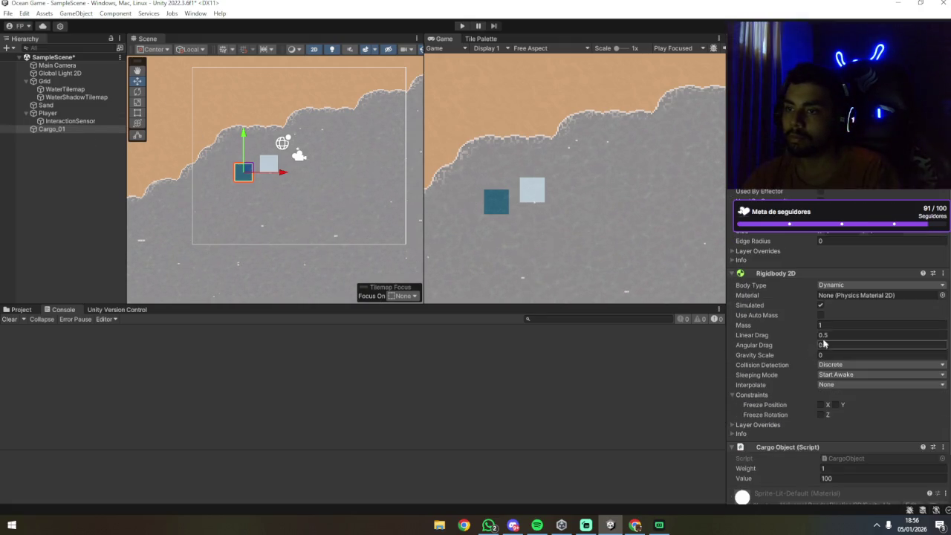
pyautogui.click(820, 305)
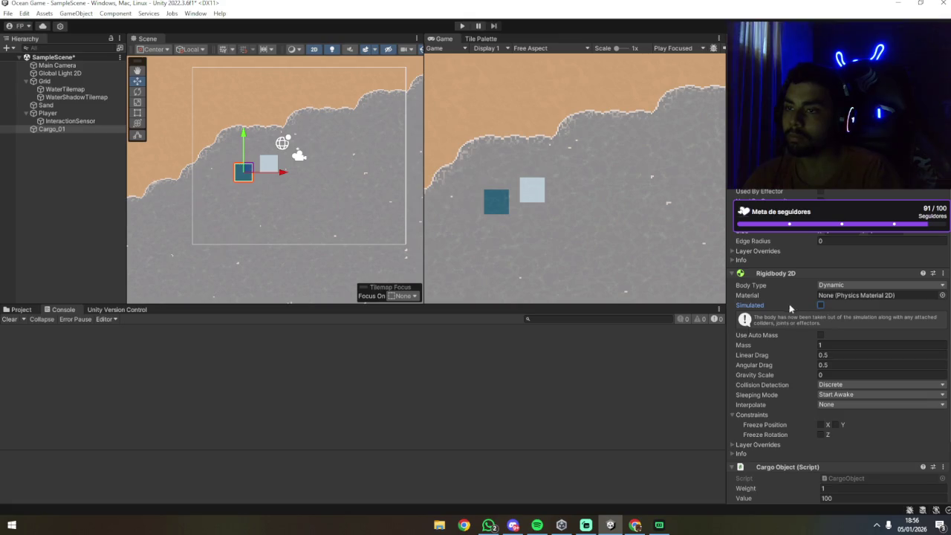
pyautogui.hotkey('ctrl', 'p')
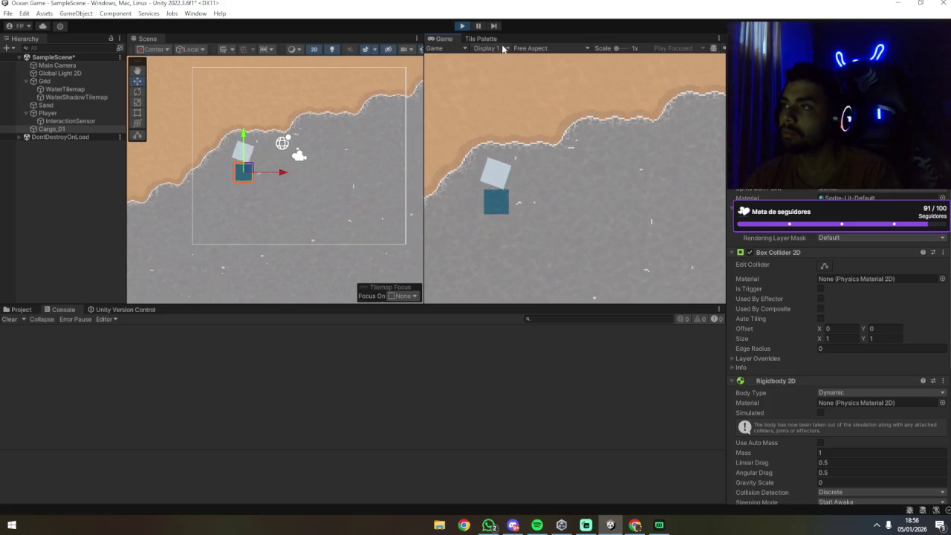
pyautogui.click(462, 27)
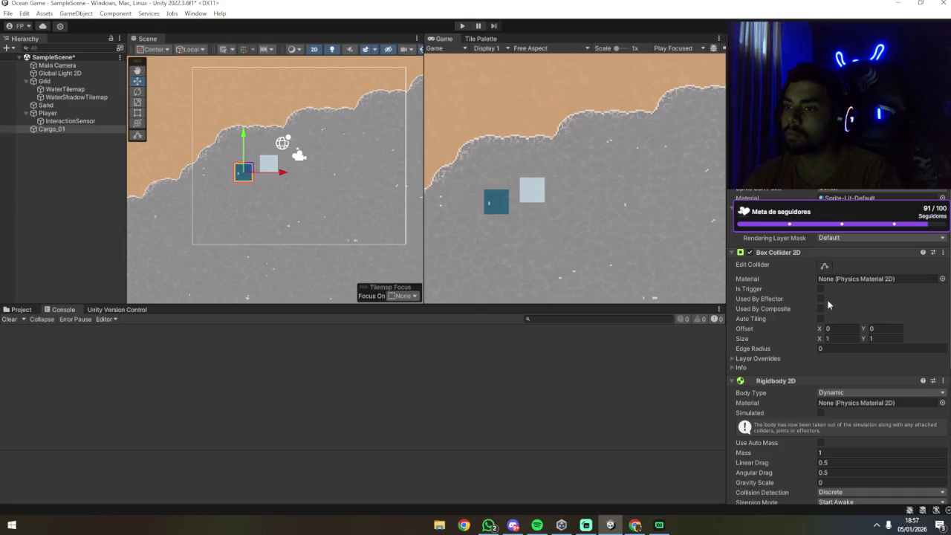
pyautogui.scroll(-2, 804, 399)
# Re-enable Simulated on Cargo_01's Rigidbody 2D and start Play mode again.
pyautogui.click(819, 386)
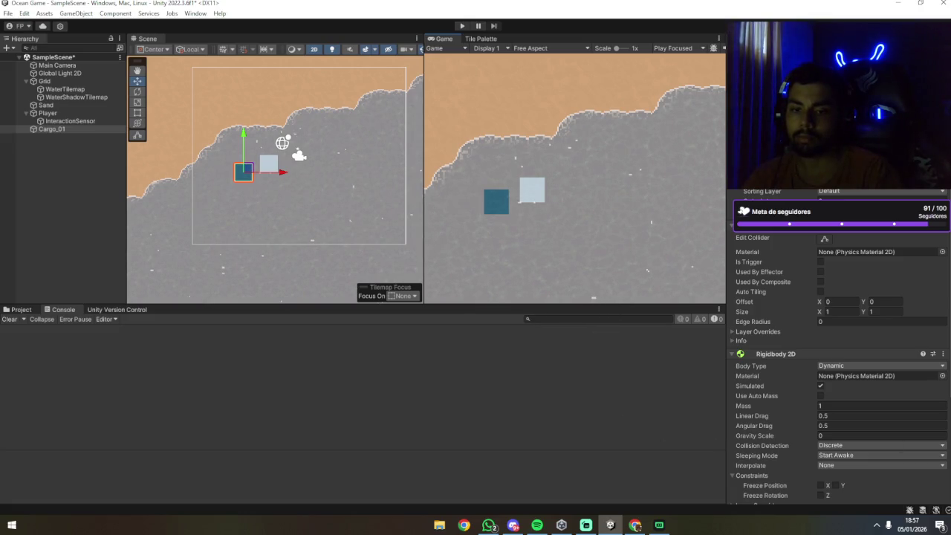
pyautogui.hotkey('alt', 'Tab')
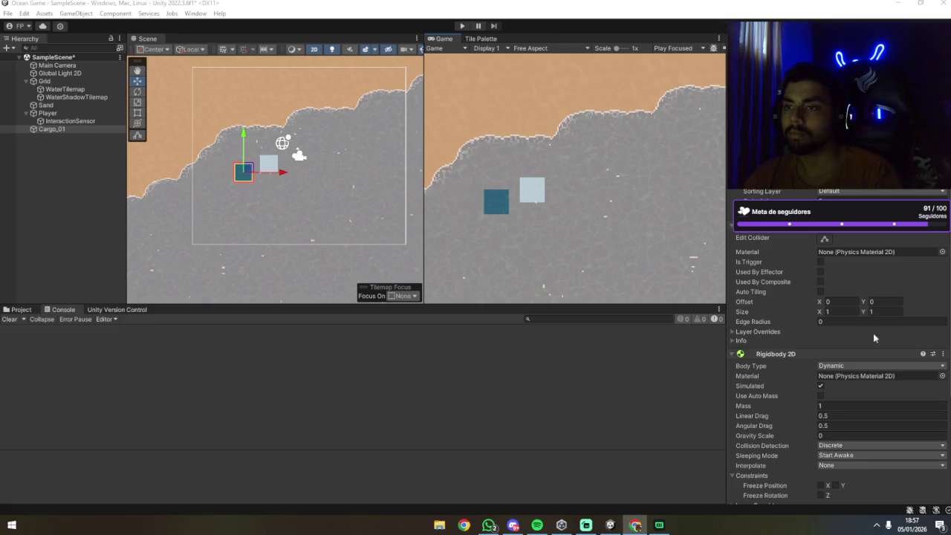
pyautogui.click(462, 26)
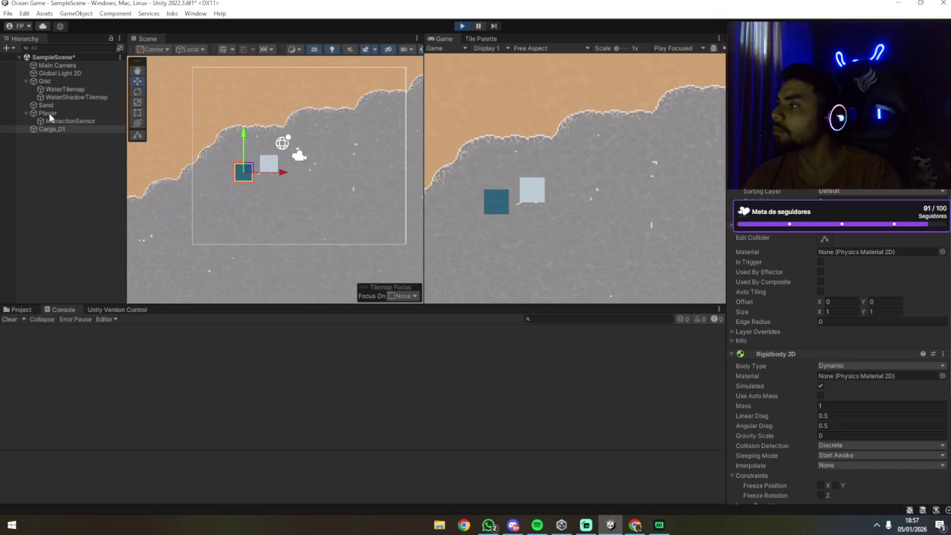
# Raise the boat's Acceleration to 13.65, then 44.5, steering with WASD to test.
pyautogui.scroll(-10, 802, 304)
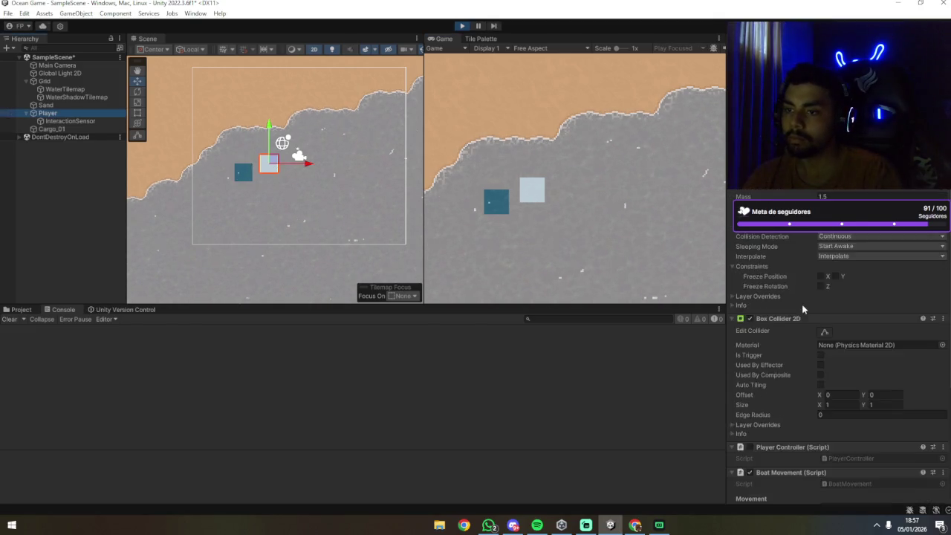
pyautogui.moveTo(802, 333); pyautogui.dragTo(876, 333)
pyautogui.click(559, 222)
pyautogui.press('w')
pyautogui.press('d')
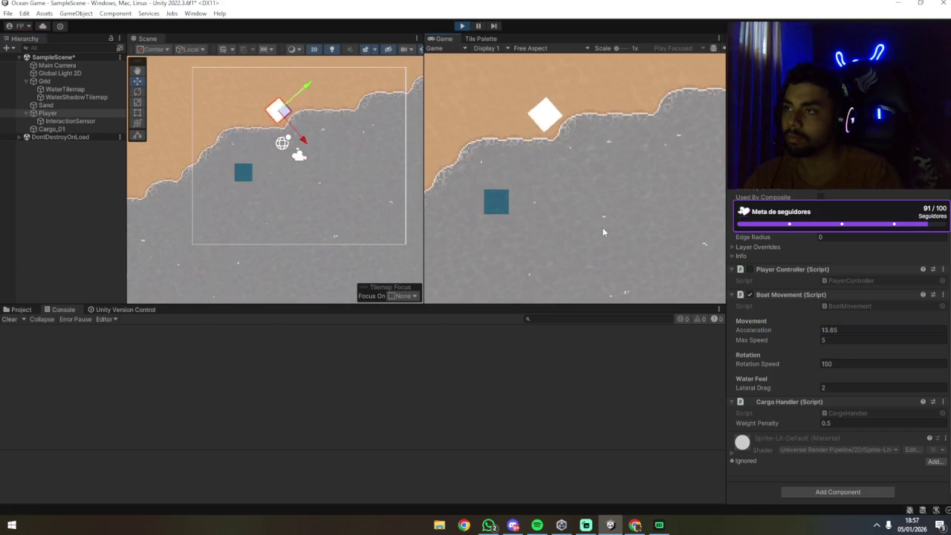
pyautogui.moveTo(754, 329); pyautogui.dragTo(939, 335)
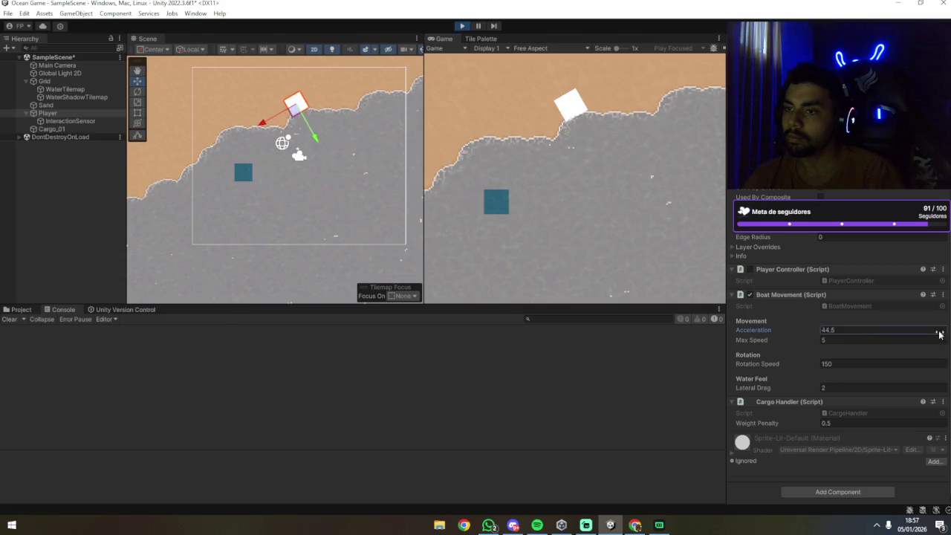
pyautogui.click(577, 198)
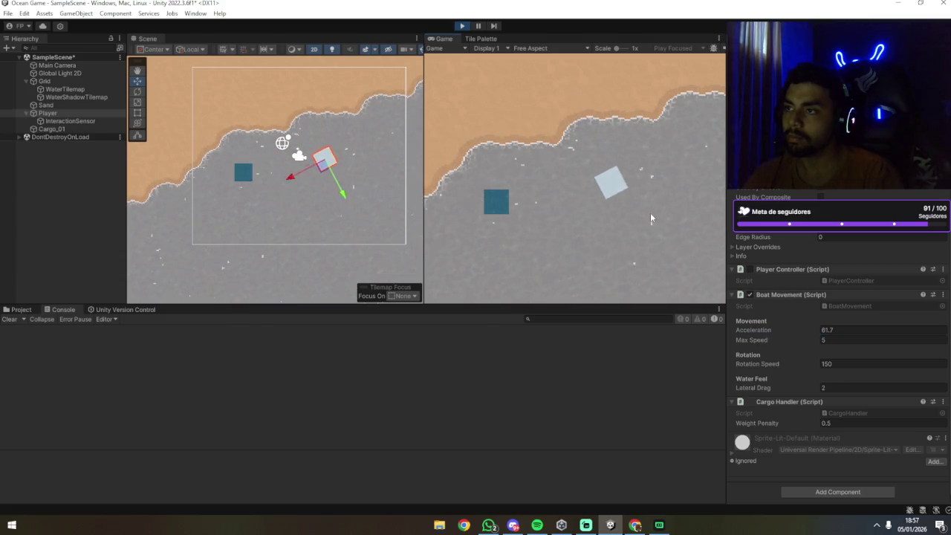
pyautogui.press('w')
pyautogui.press('d')
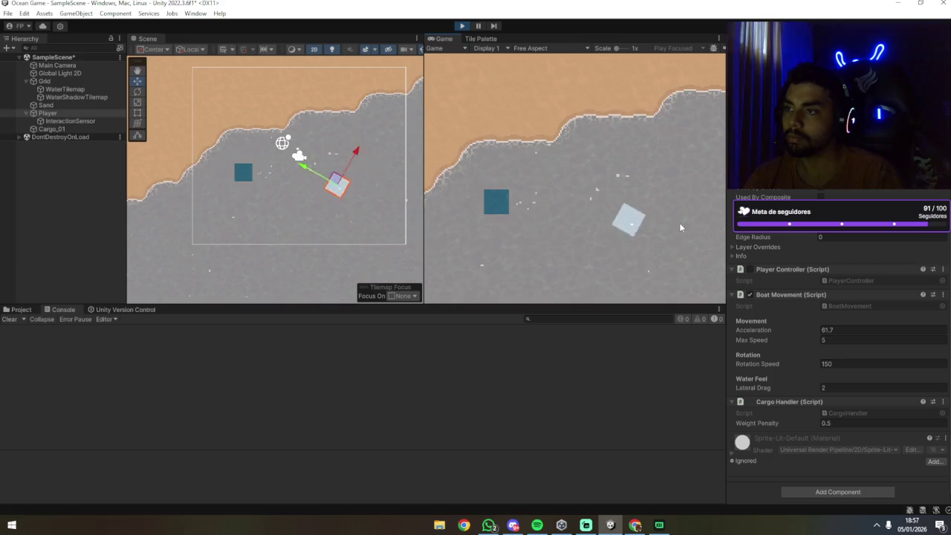
pyautogui.press('a')
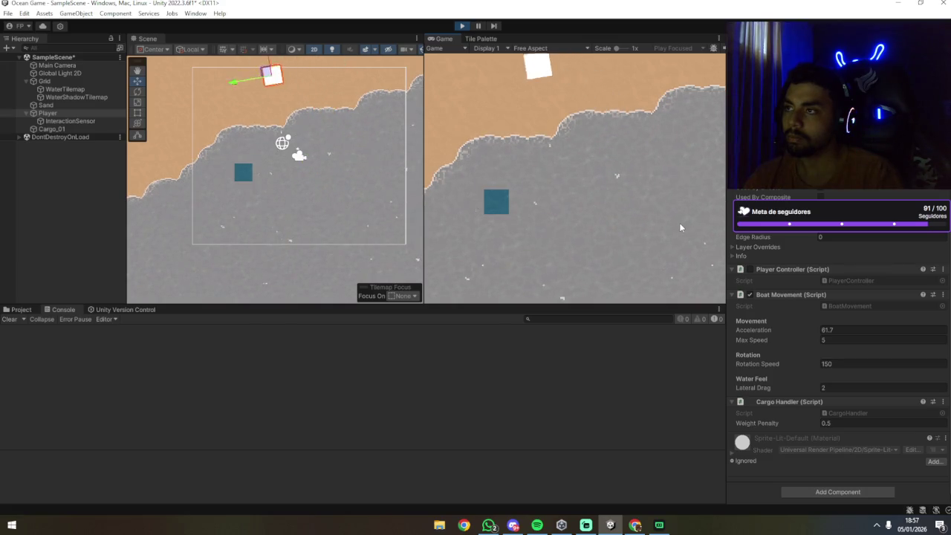
pyautogui.press('d')
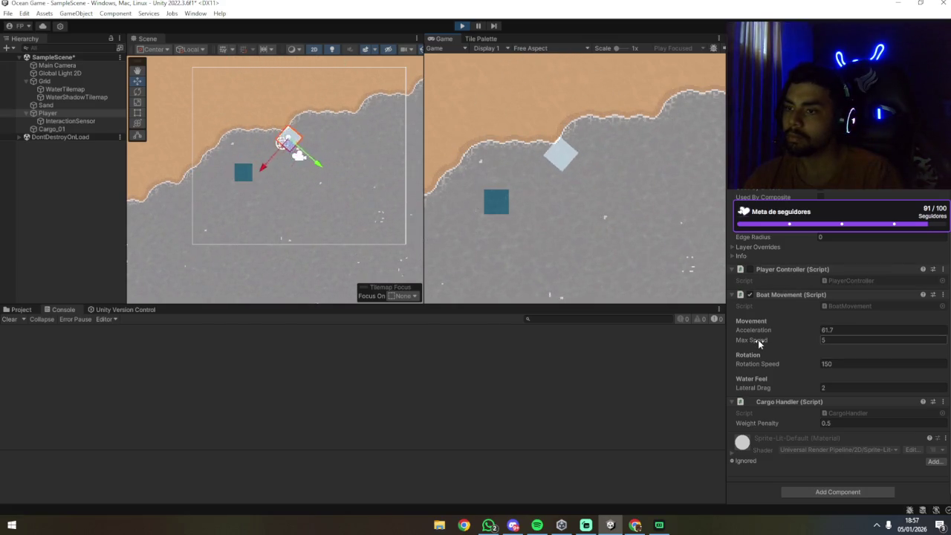
# Lower Acceleration from 61.7 and raise Max Speed to 11.93, test-driving the boat.
pyautogui.moveTo(763, 330)
pyautogui.mouseDown()
pyautogui.moveTo(731, 332)
pyautogui.moveTo(761, 334)
pyautogui.moveTo(737, 344)
pyautogui.mouseUp()
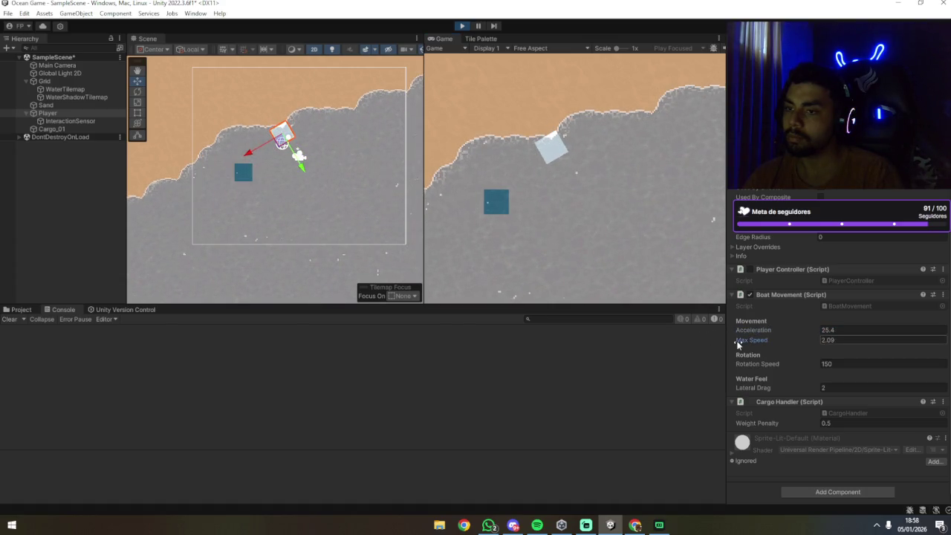
pyautogui.click(679, 232)
pyautogui.press('w')
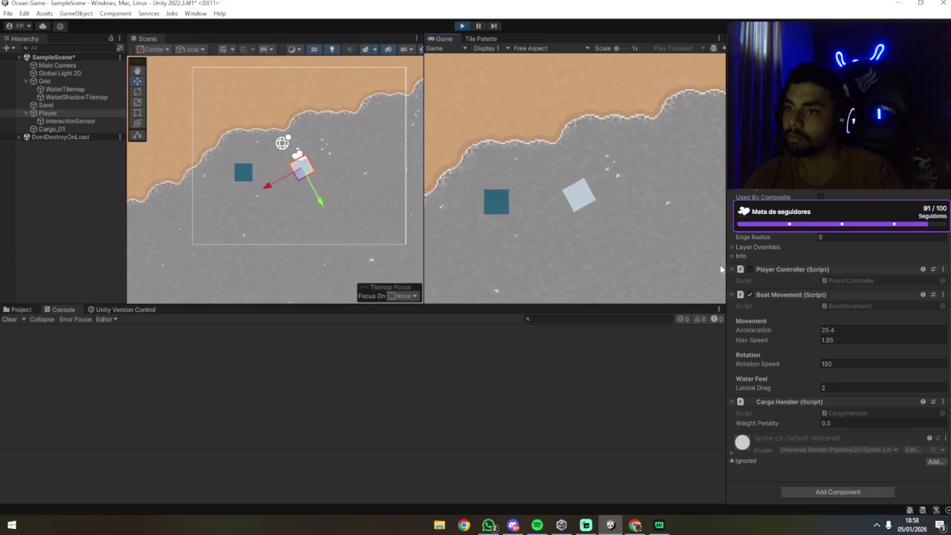
pyautogui.press('d')
pyautogui.moveTo(770, 339); pyautogui.dragTo(759, 339)
pyautogui.click(661, 236)
pyautogui.press('w')
pyautogui.press('a')
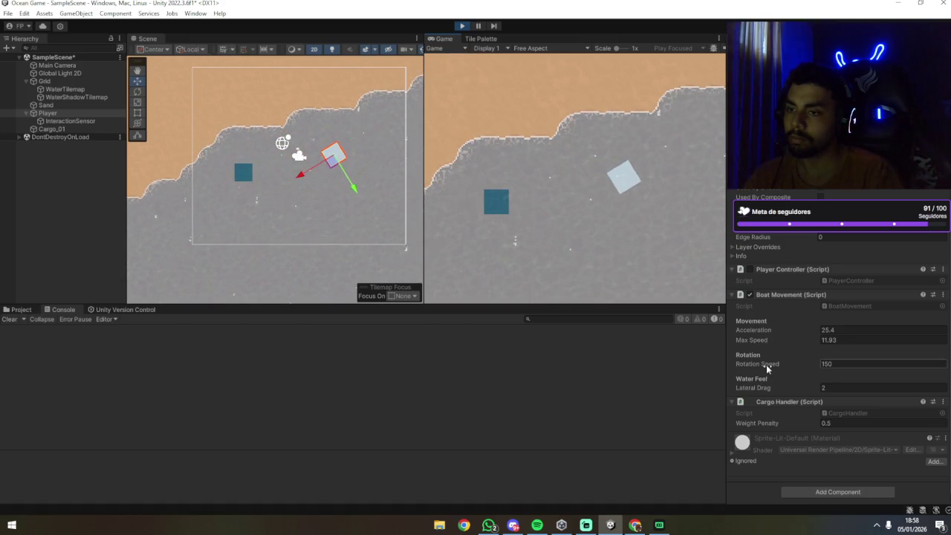
# Push Rotation Speed up to 507.5, then down to 179.4, and steer along the shore.
pyautogui.moveTo(765, 364); pyautogui.dragTo(891, 363)
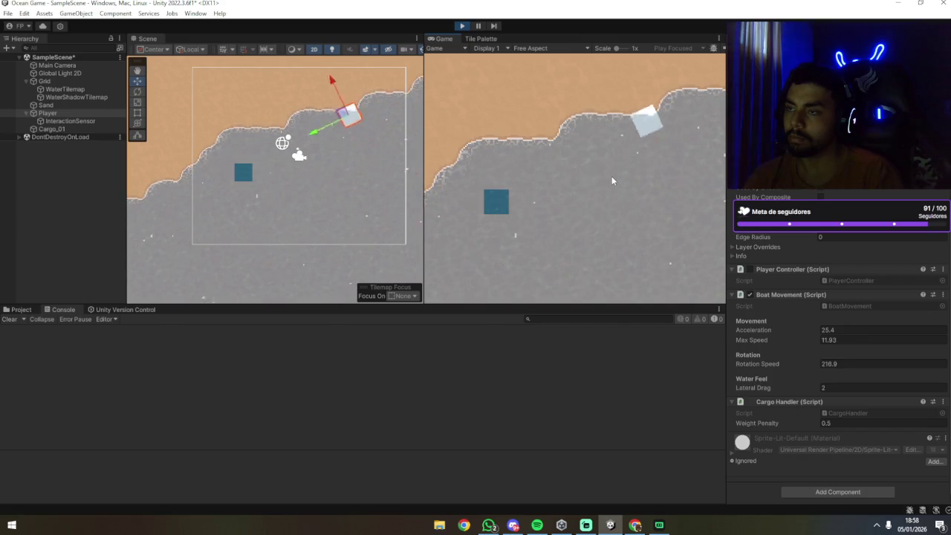
pyautogui.moveTo(769, 366); pyautogui.dragTo(943, 364)
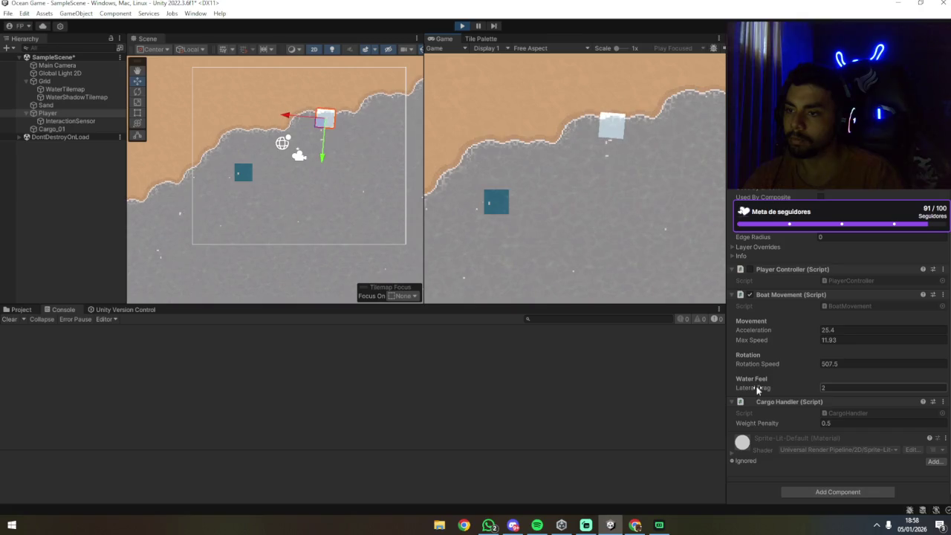
pyautogui.click(682, 227)
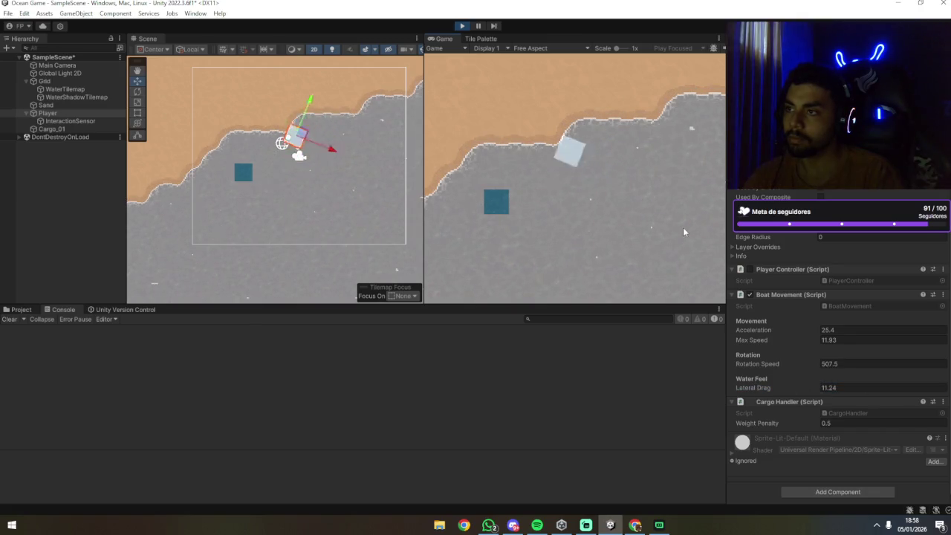
pyautogui.moveTo(762, 364)
pyautogui.mouseDown()
pyautogui.moveTo(770, 365)
pyautogui.moveTo(636, 376)
pyautogui.moveTo(532, 359)
pyautogui.mouseUp()
pyautogui.click(600, 147)
pyautogui.press('w')
pyautogui.press('a')
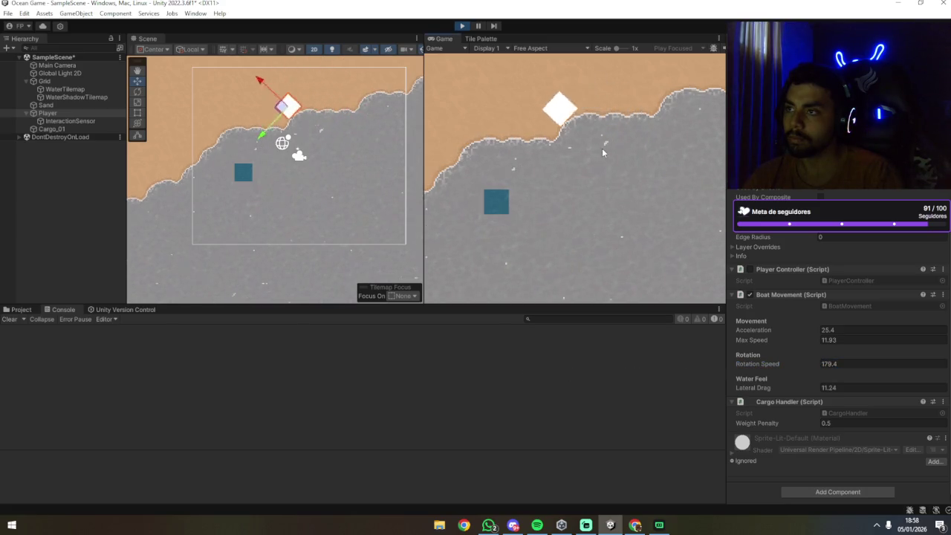
# Lower Max Speed from 11.93 and raise Lateral Drag to 80.1, testing turns.
pyautogui.moveTo(758, 336)
pyautogui.mouseDown()
pyautogui.moveTo(750, 346)
pyautogui.moveTo(732, 341)
pyautogui.moveTo(743, 340)
pyautogui.moveTo(736, 334)
pyautogui.mouseUp()
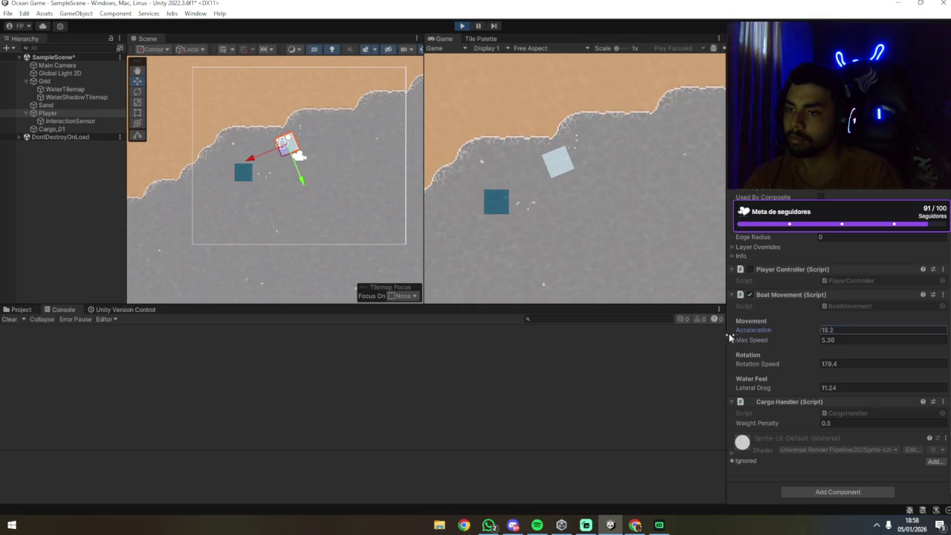
pyautogui.click(643, 235)
pyautogui.press('d')
pyautogui.press('w')
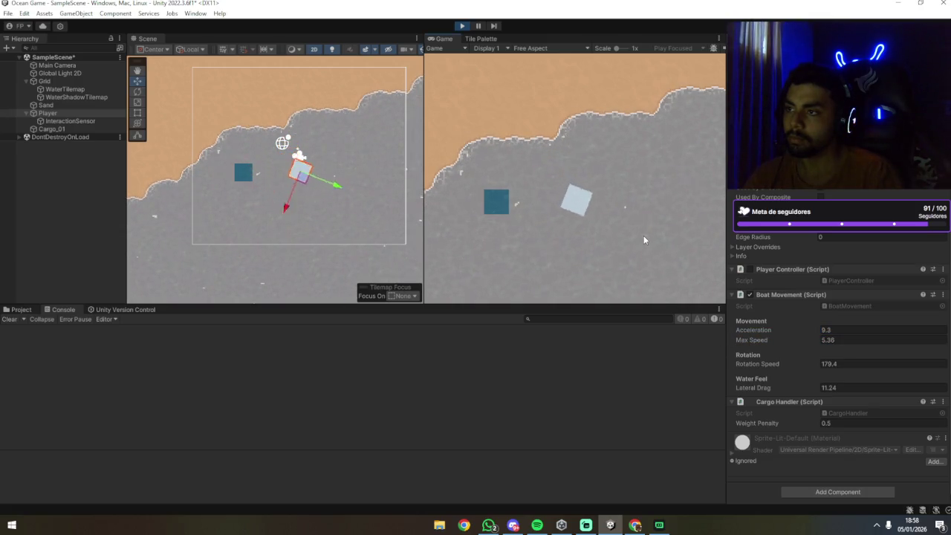
pyautogui.press('a')
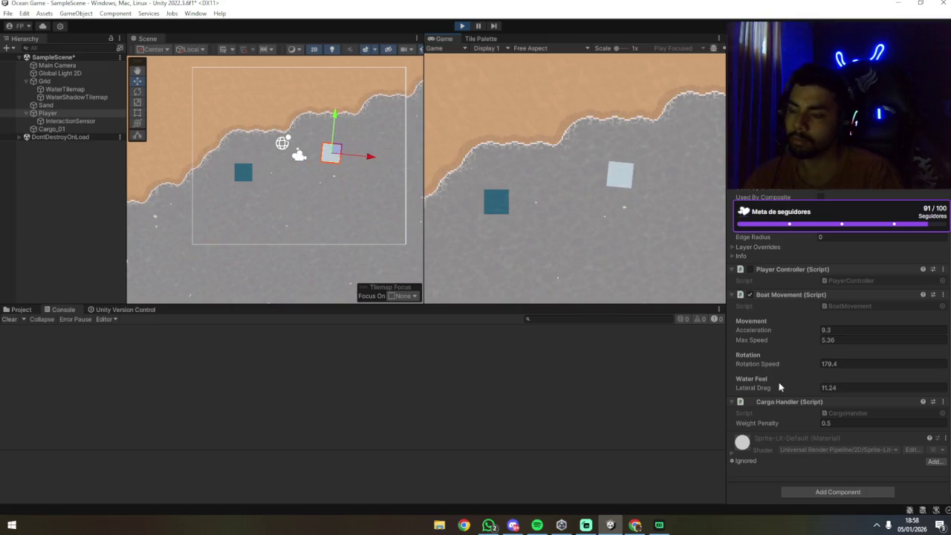
pyautogui.moveTo(762, 394); pyautogui.dragTo(107, 393)
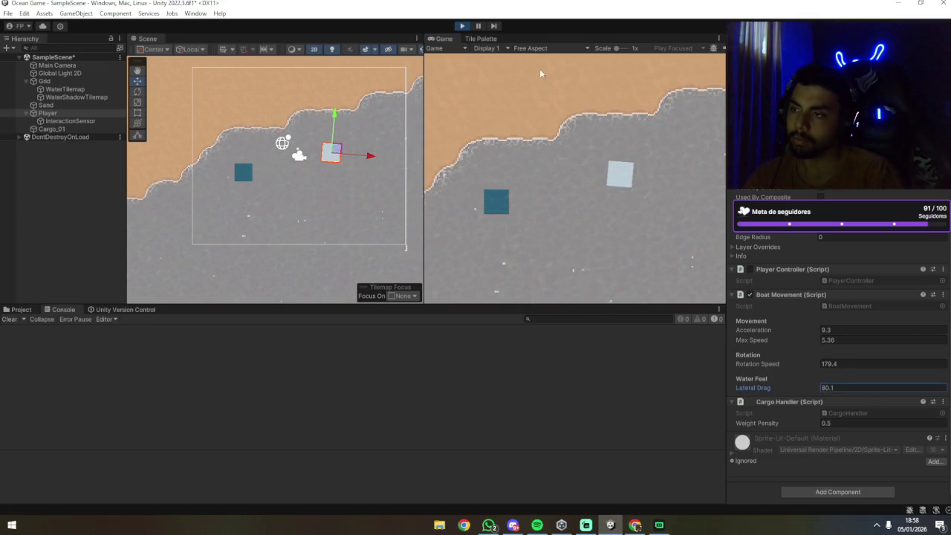
pyautogui.press('a')
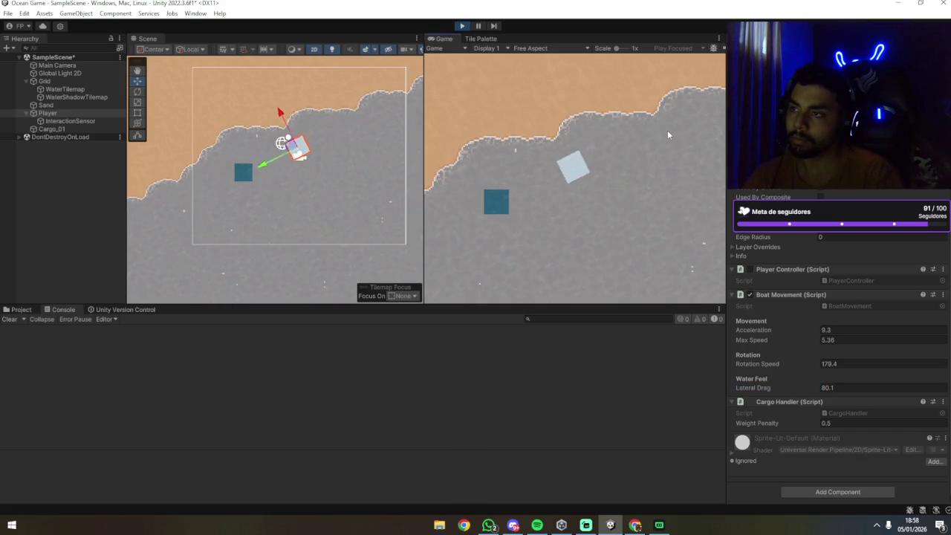
pyautogui.press('d')
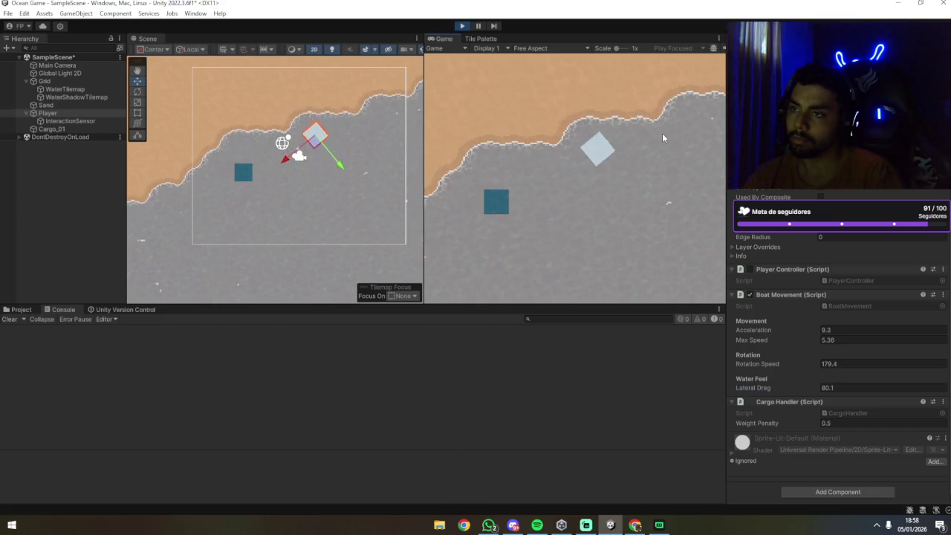
# Drop Rotation Speed to 113.5 and turn the boat both ways to test rotation.
pyautogui.moveTo(747, 362); pyautogui.dragTo(666, 352)
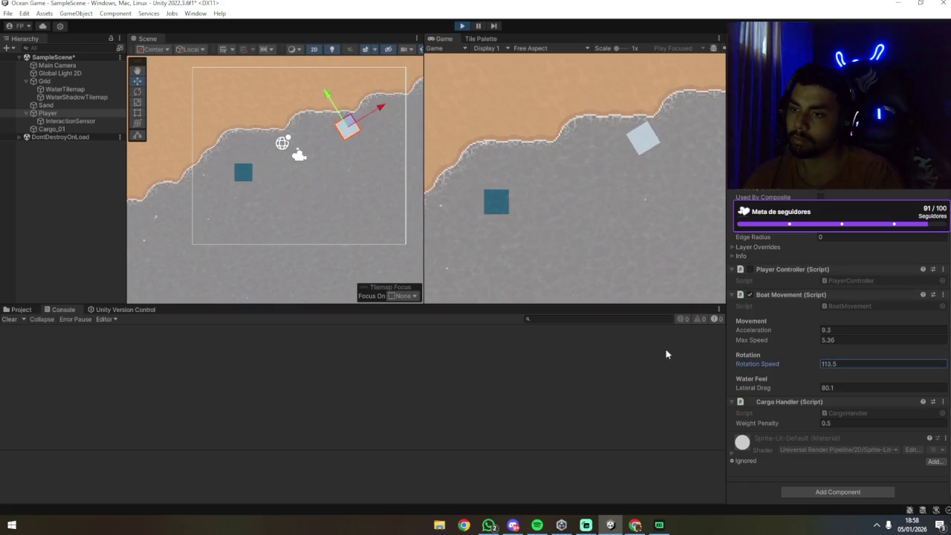
pyautogui.press('a')
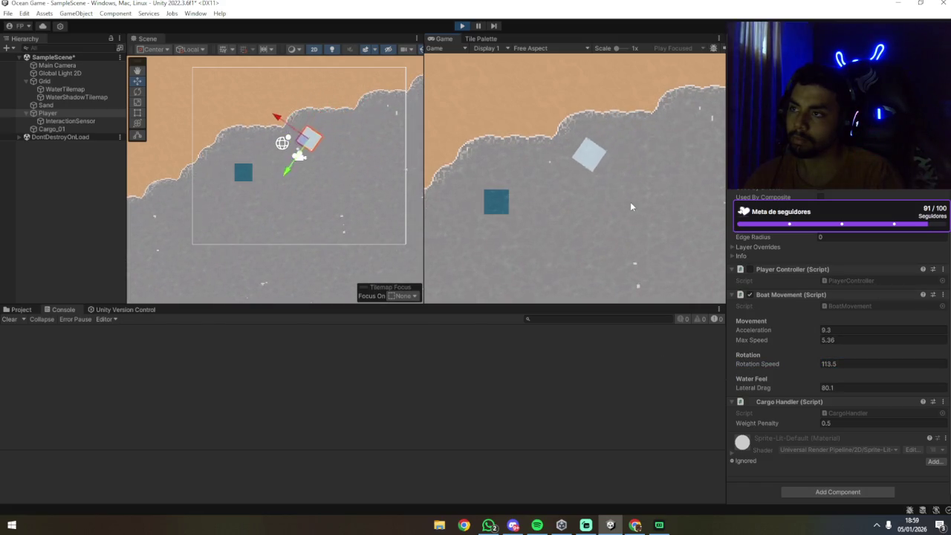
pyautogui.press('d')
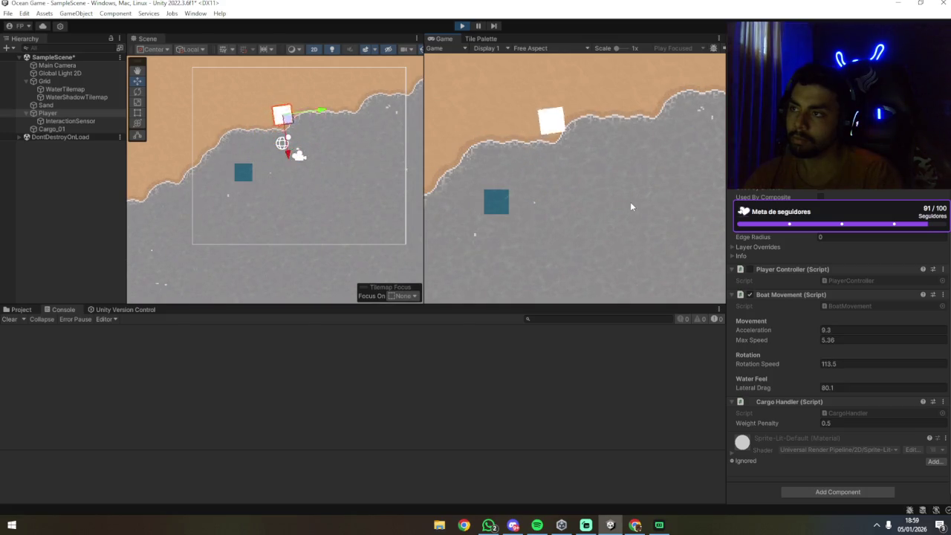
pyautogui.press('a')
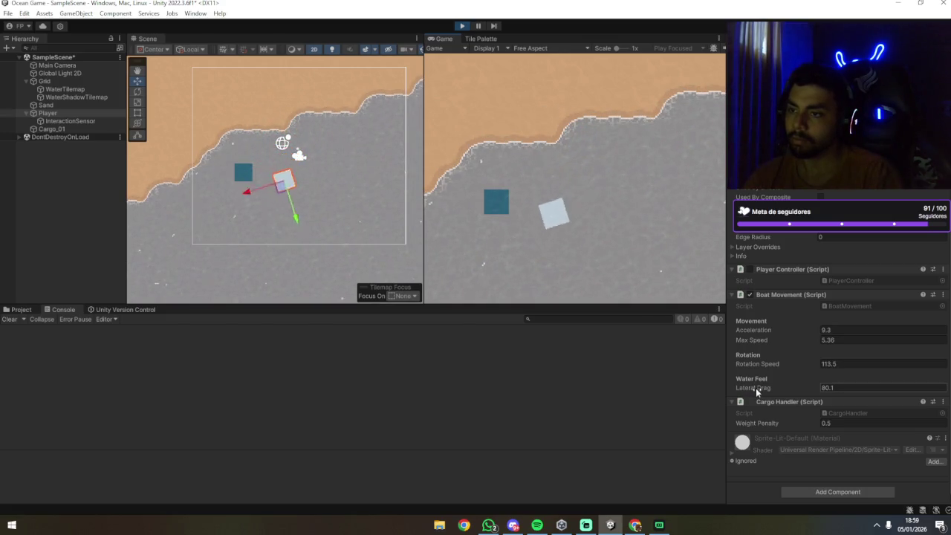
pyautogui.click(854, 386)
# Set Lateral Drag to 1 and steer the boat up-left to test sliding.
pyautogui.write('0')
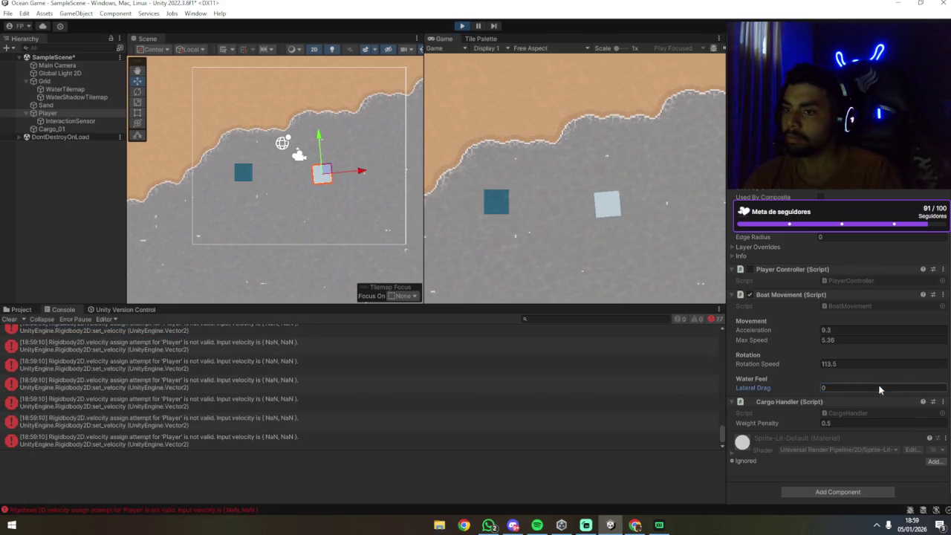
pyautogui.write('1')
pyautogui.press('Return')
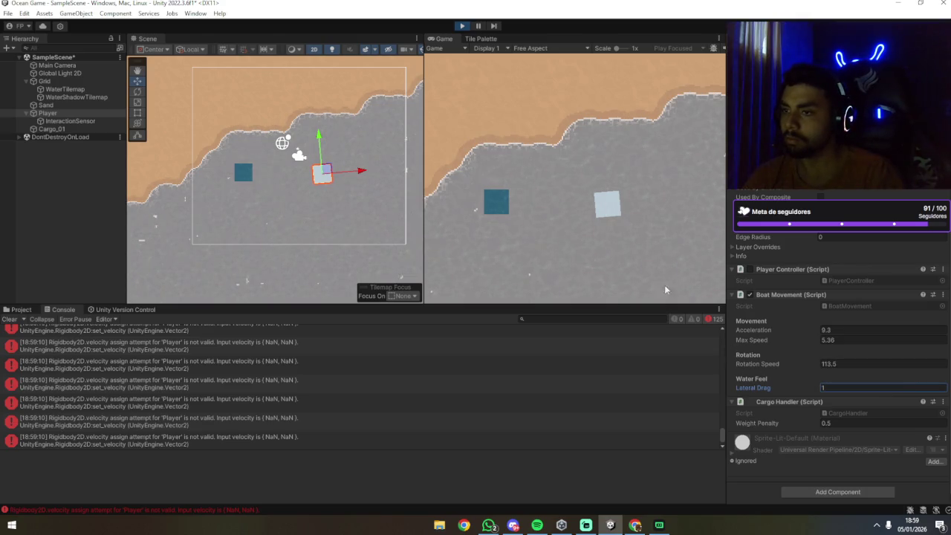
pyautogui.press('w')
pyautogui.press('a')
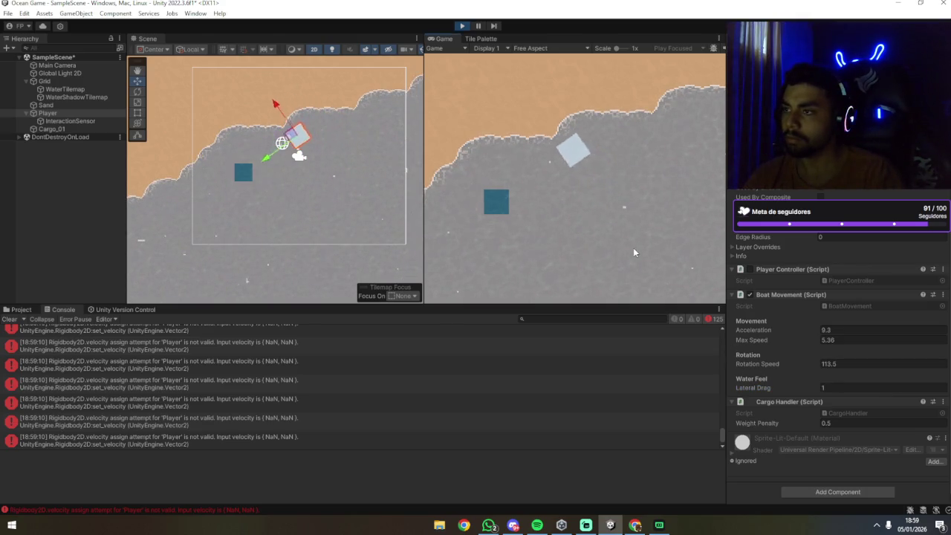
pyautogui.press('w')
pyautogui.press('a')
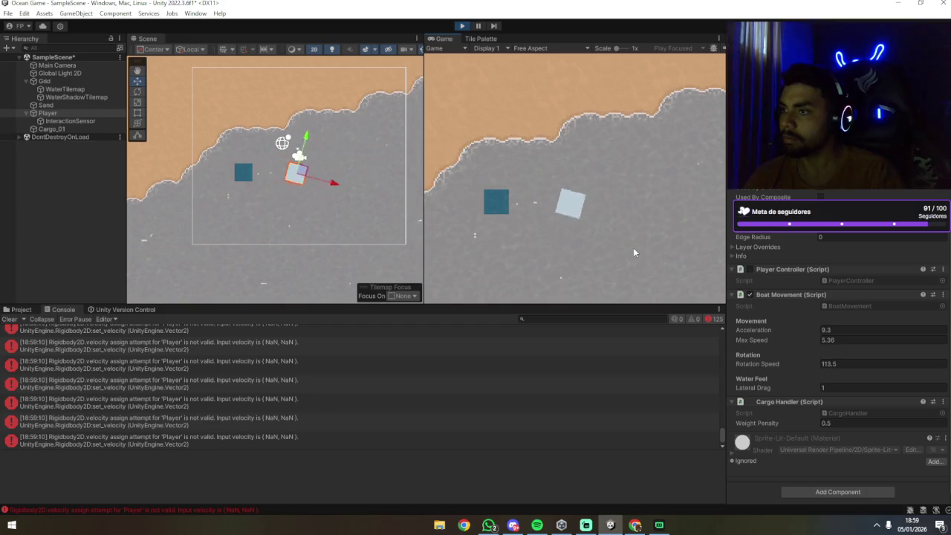
pyautogui.press('w')
pyautogui.press('a')
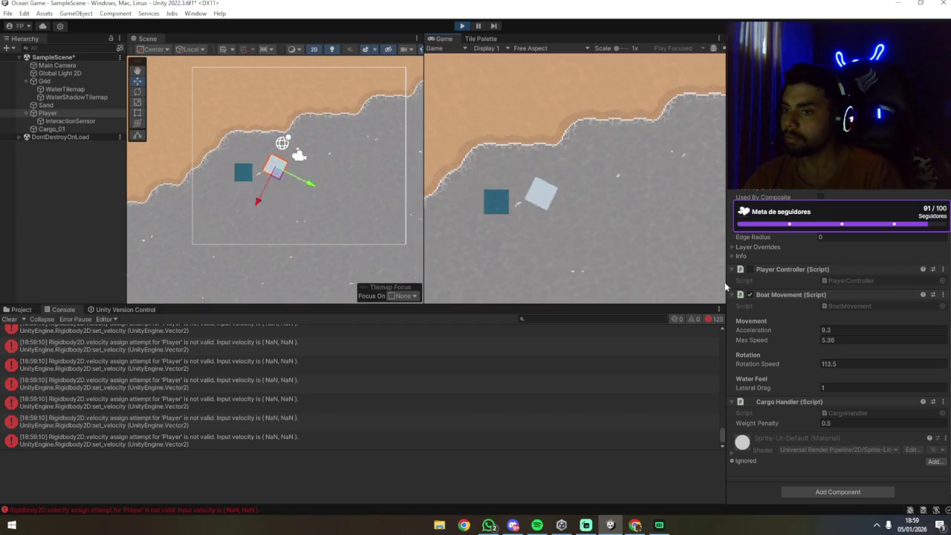
pyautogui.press('w')
pyautogui.press('a')
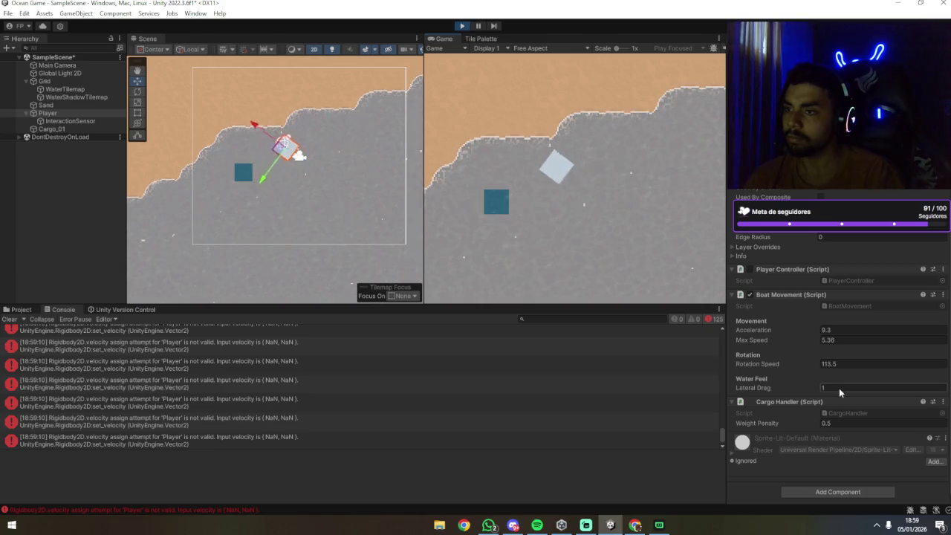
# Set Lateral Drag to 1000 and steer the boat clockwise and back to test high drag.
pyautogui.click(838, 388)
pyautogui.write('100')
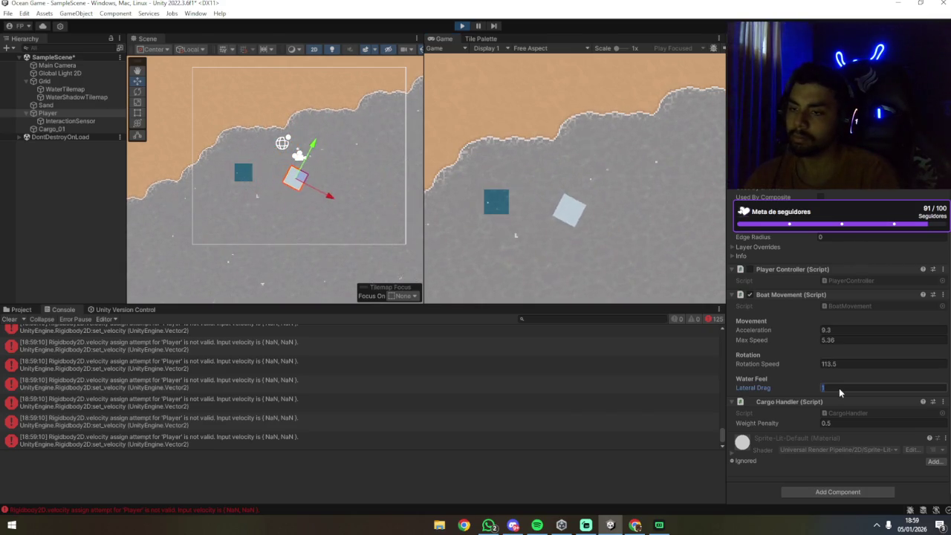
pyautogui.write('0')
pyautogui.click(669, 226)
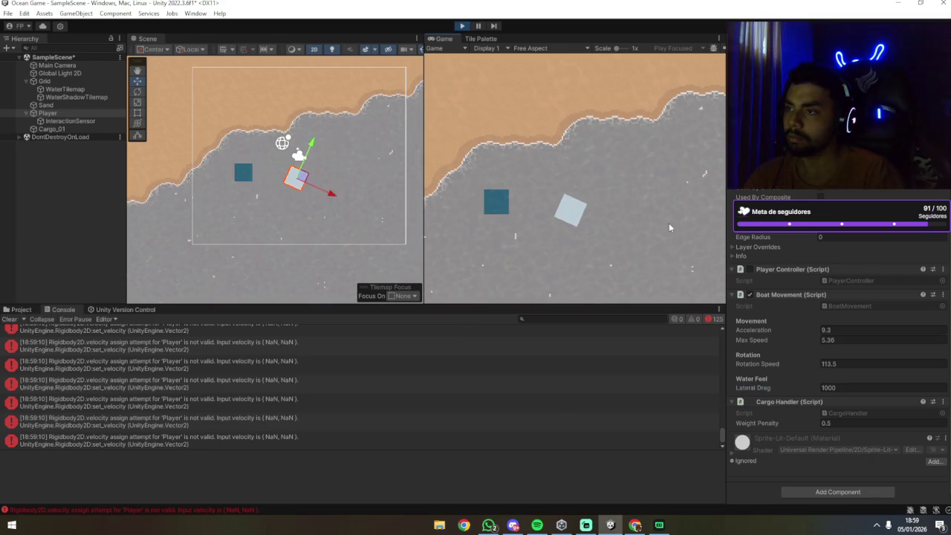
pyautogui.press('s')
pyautogui.press('d')
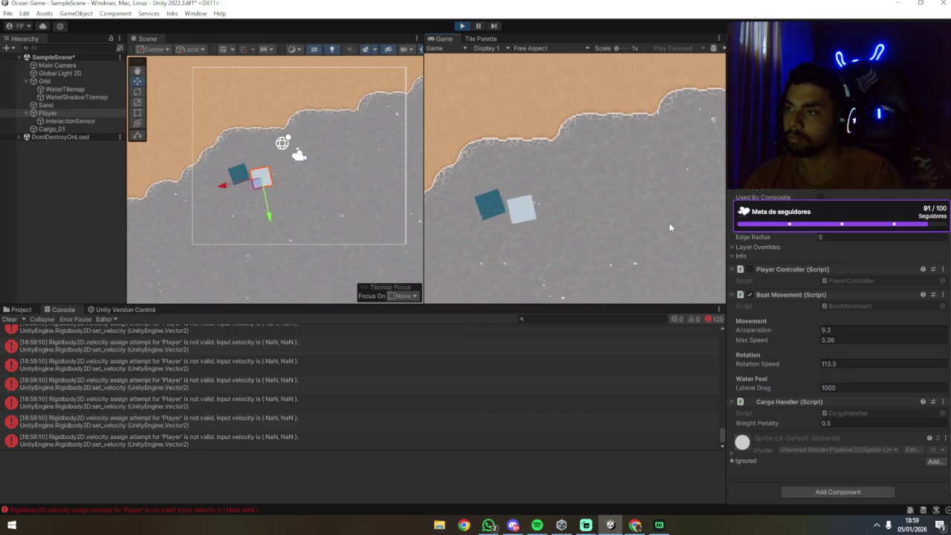
pyautogui.press('s')
pyautogui.press('d')
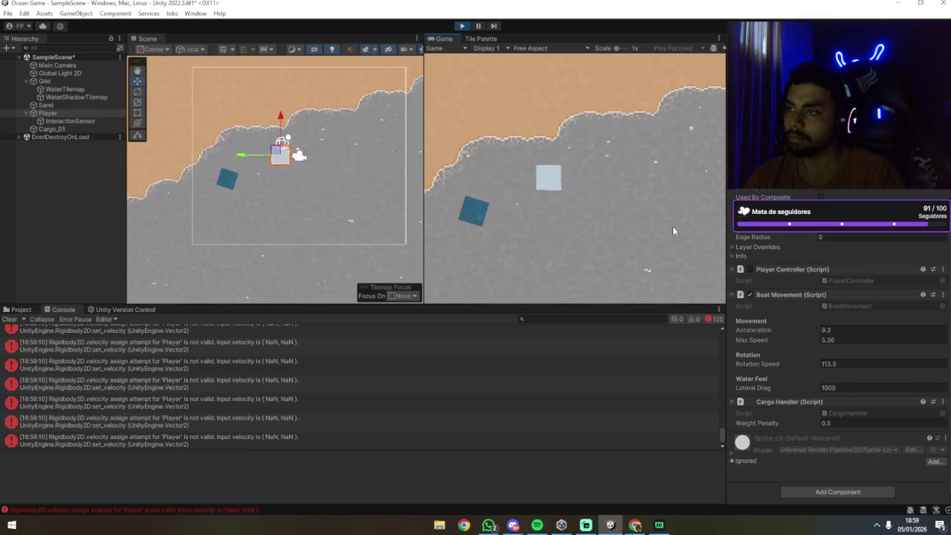
pyautogui.press('w')
pyautogui.press('a')
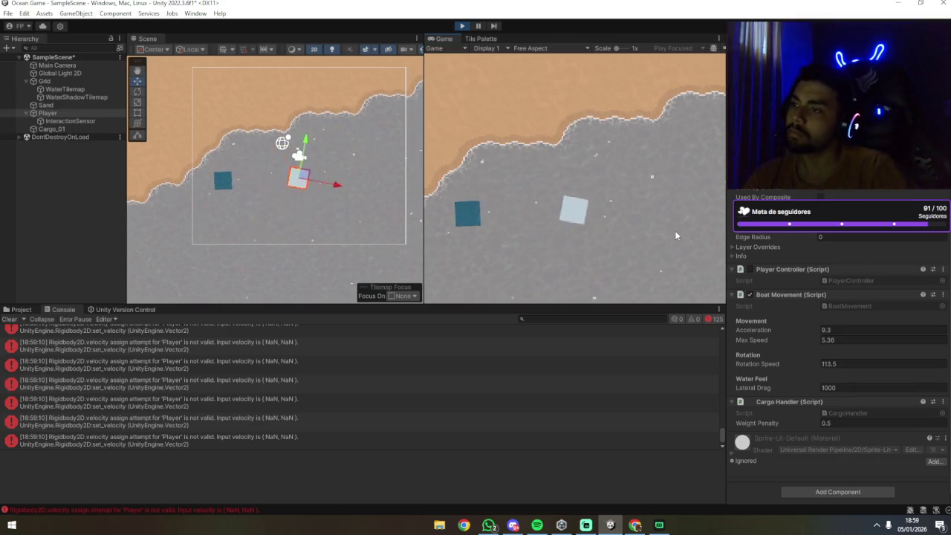
# Keep steering the boat toward the shore, leaving Lateral Drag at 1000.
pyautogui.press('s')
pyautogui.press('d')
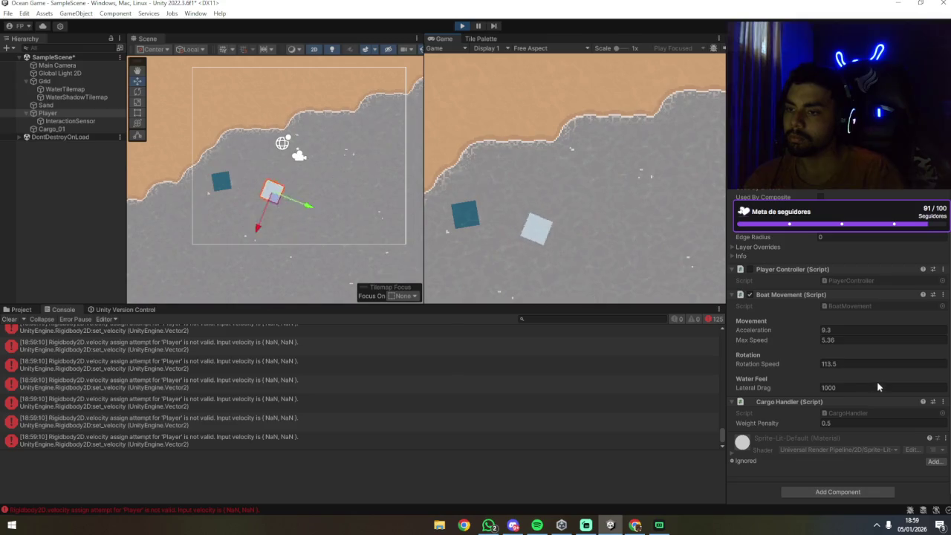
pyautogui.press('s')
pyautogui.press('d')
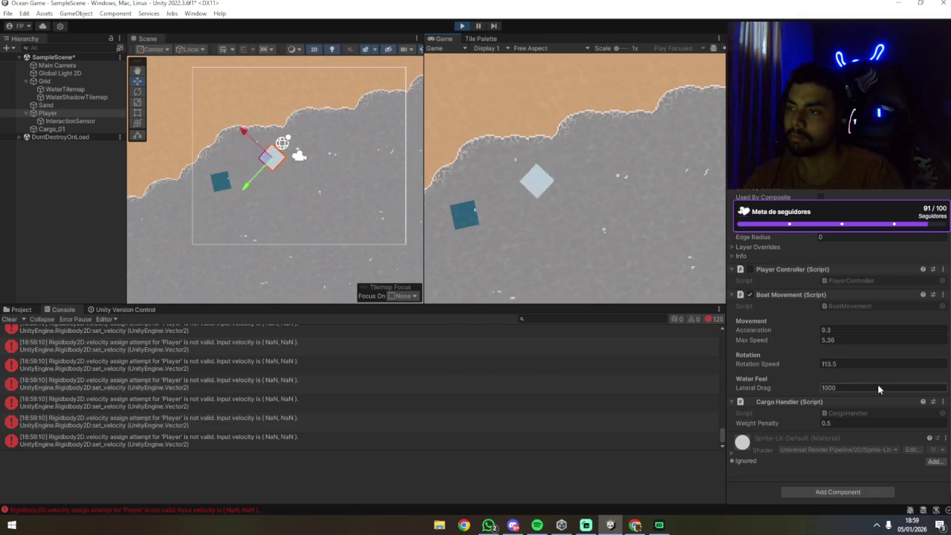
pyautogui.press('w')
pyautogui.press('a')
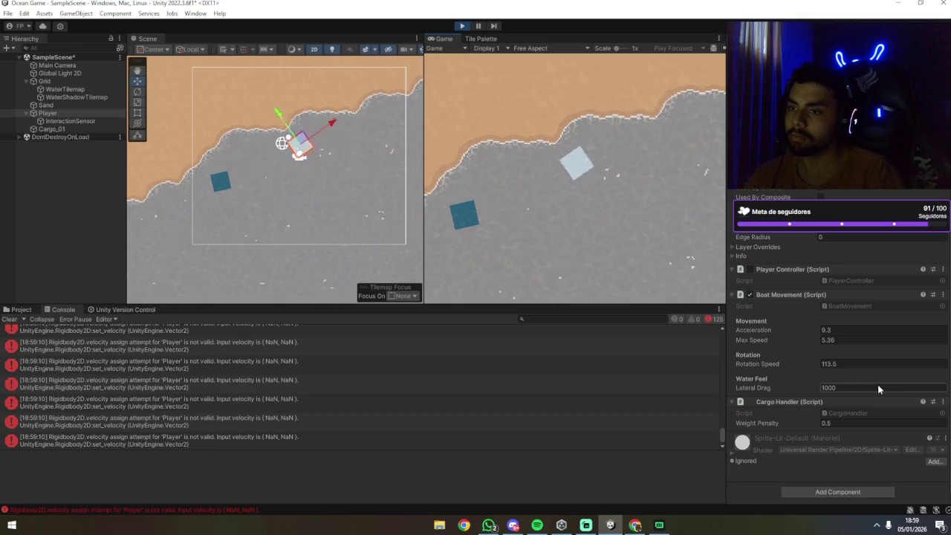
pyautogui.click(860, 389)
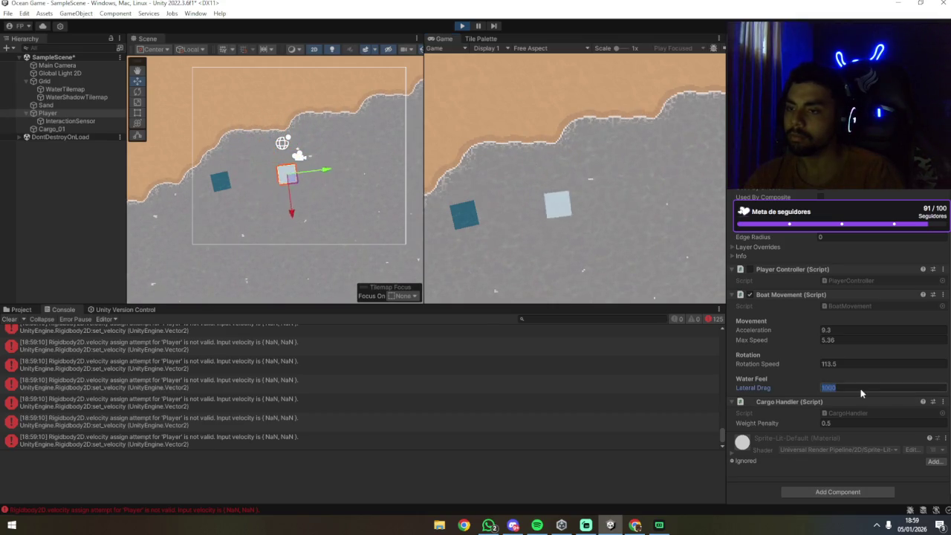
pyautogui.click(479, 54)
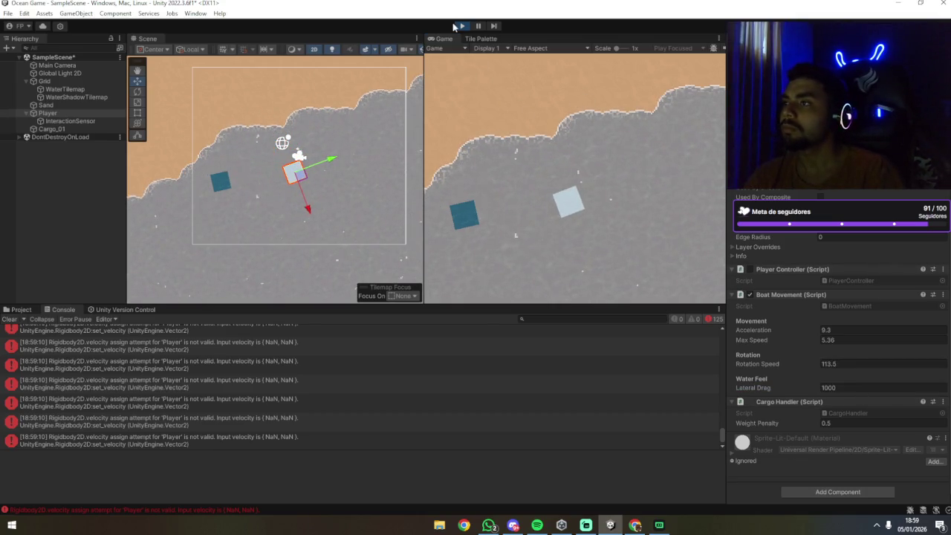
# Exit Play mode, clear the Console, and show the Project folders with Player deselected.
pyautogui.click(456, 26)
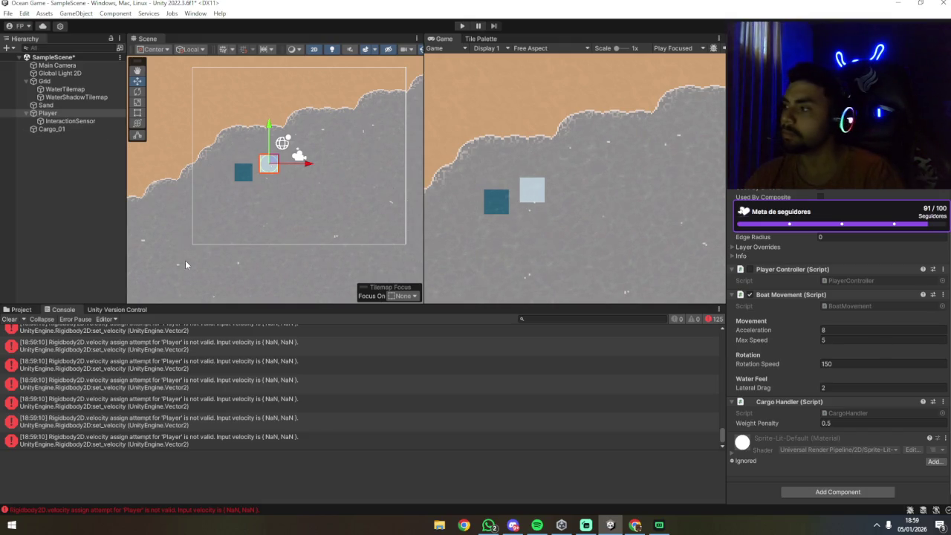
pyautogui.click(9, 319)
pyautogui.click(22, 309)
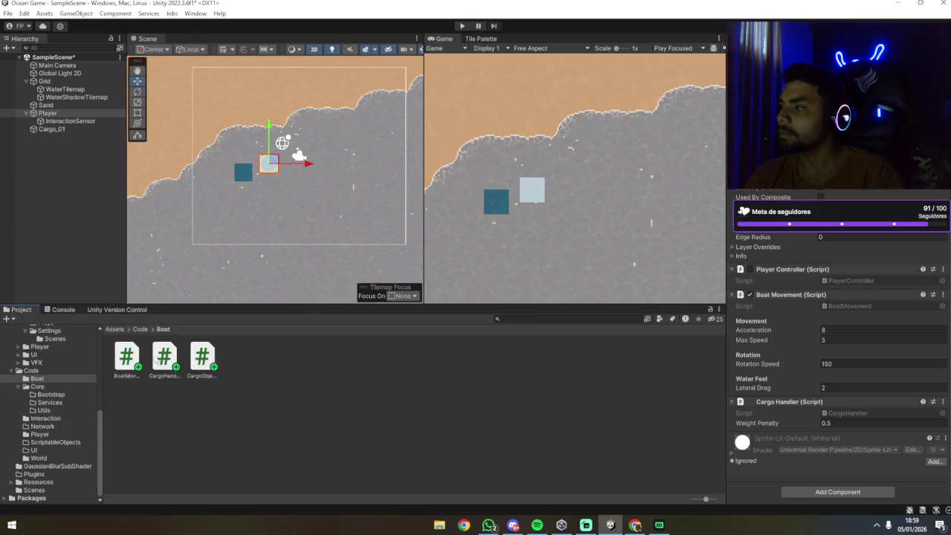
pyautogui.click(293, 411)
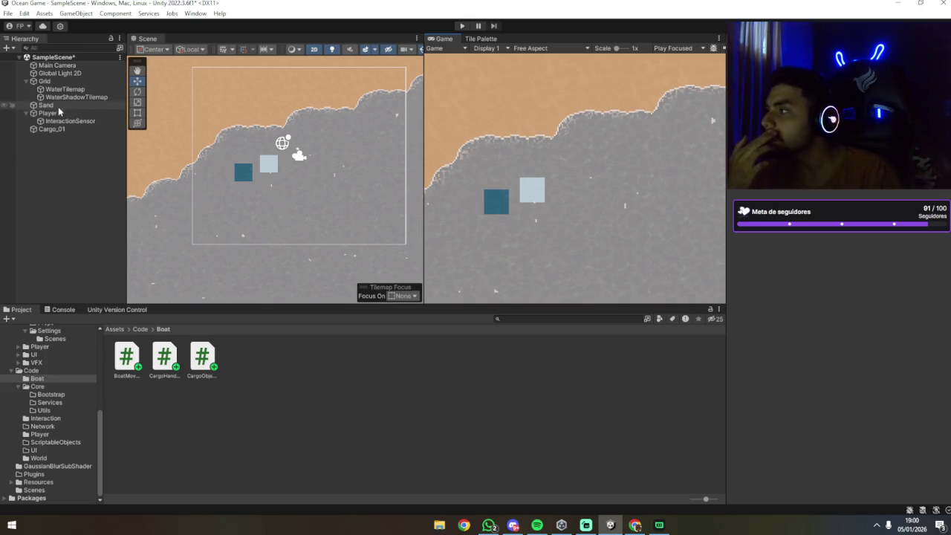
pyautogui.click(658, 525)
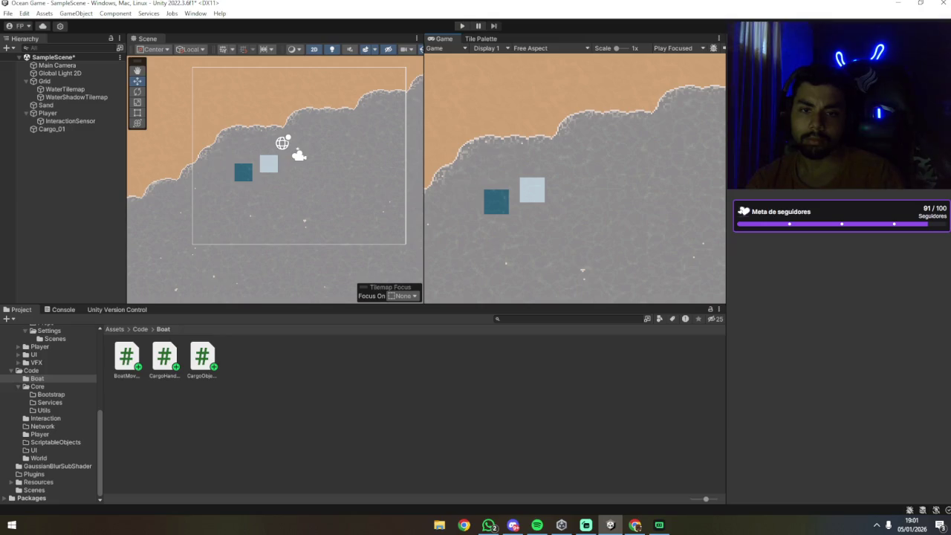
pyautogui.hotkey('alt', 'Tab')
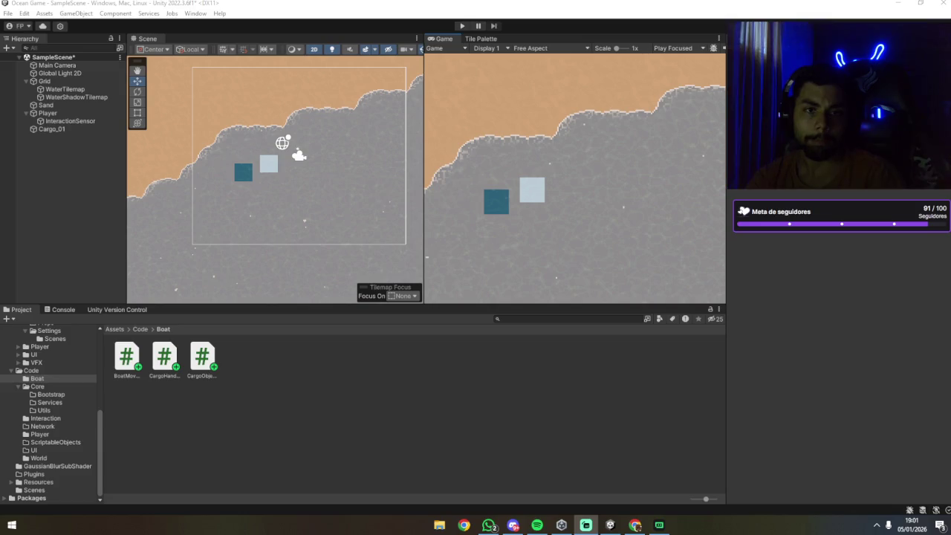
pyautogui.hotkey('alt', 'Tab')
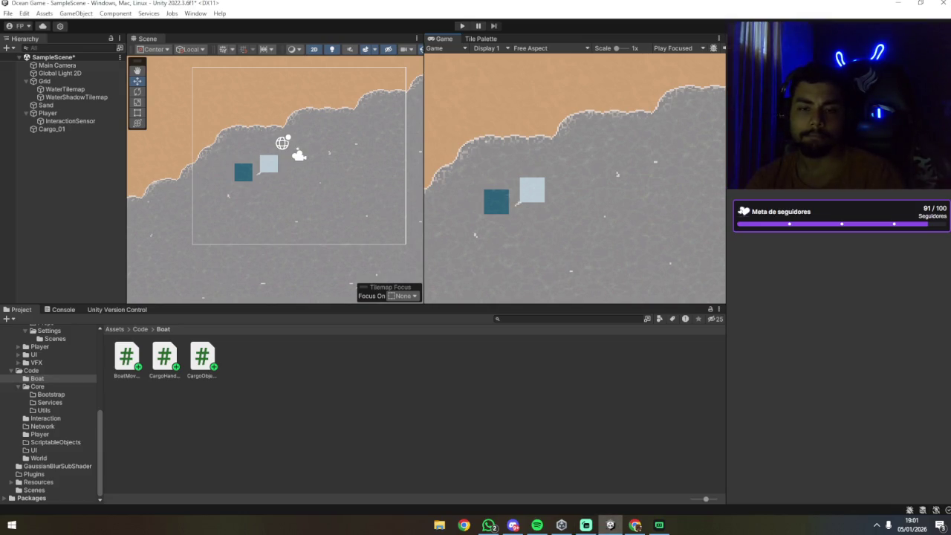
pyautogui.hotkey('alt', 'Tab')
pyautogui.hotkey('alt', 'Tab')
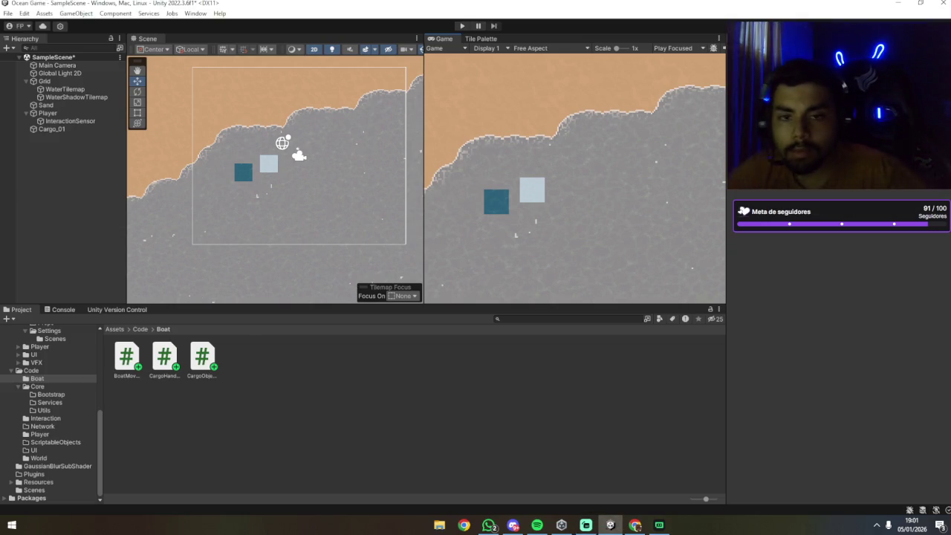
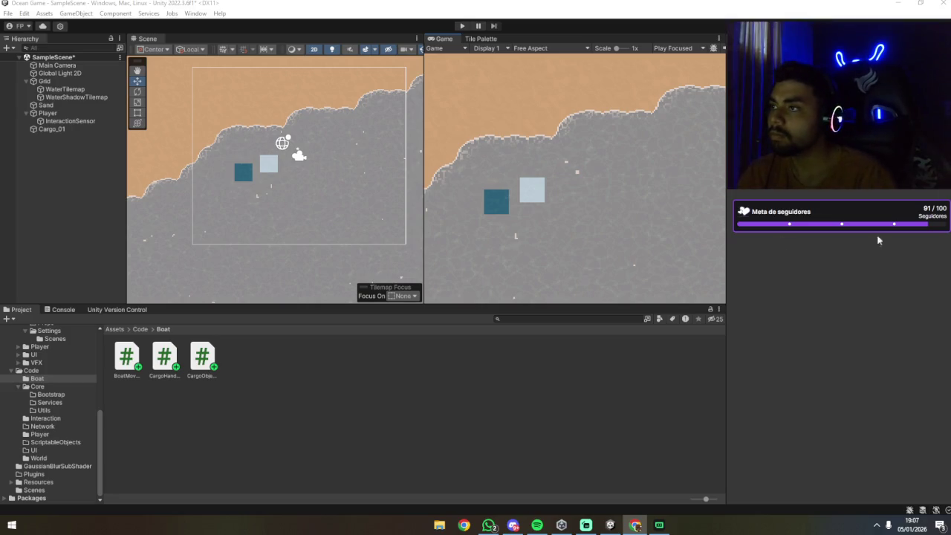
# Play-test with Player selected, steering the boat with D and A into the cargo, then select Cargo_01.
pyautogui.click(269, 164)
pyautogui.click(462, 26)
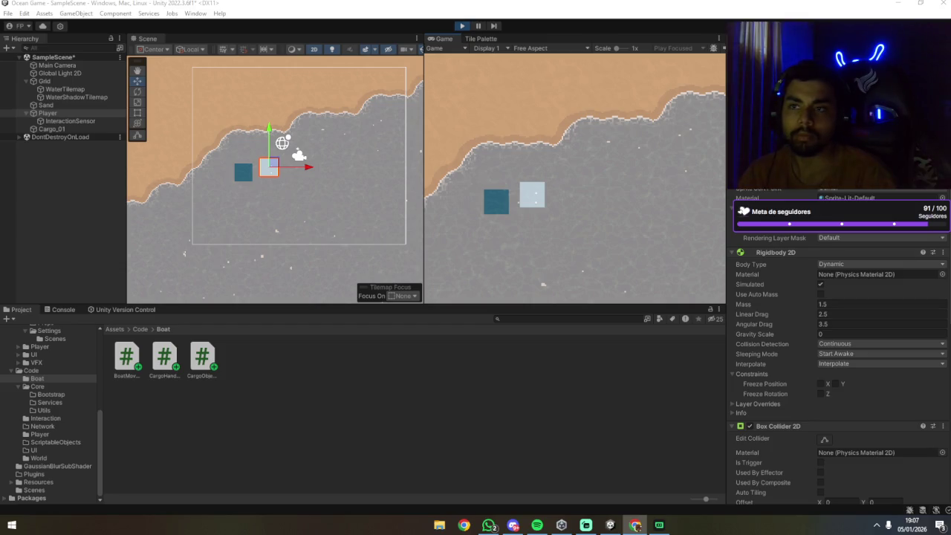
pyautogui.press('d')
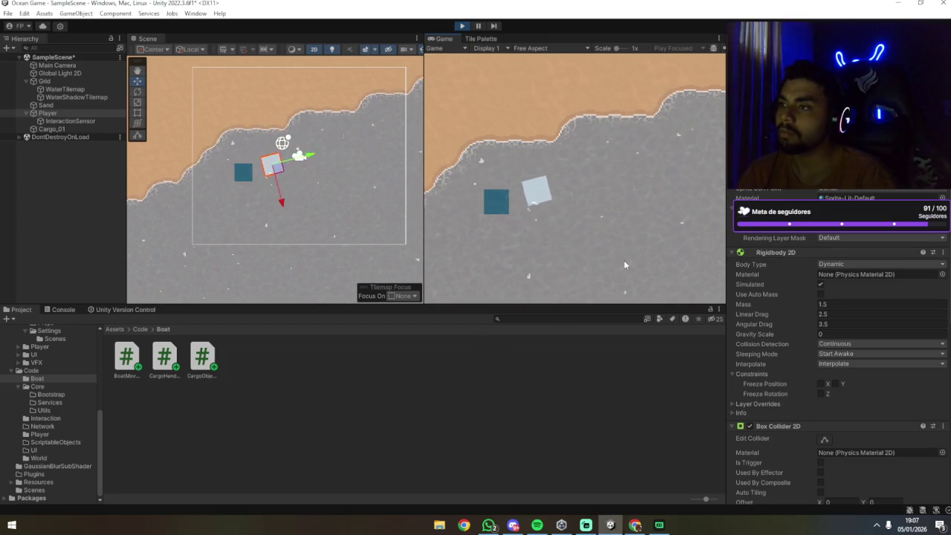
pyautogui.press('a')
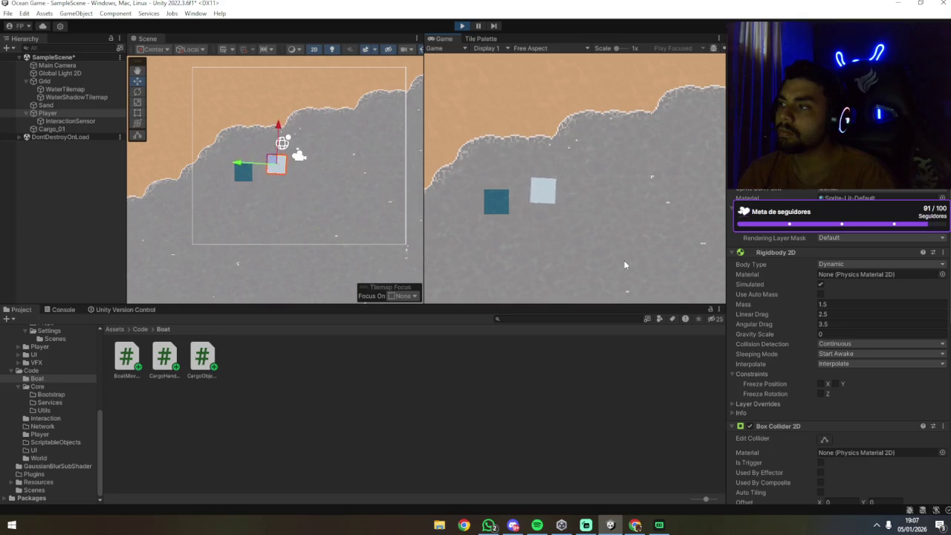
pyautogui.press('a')
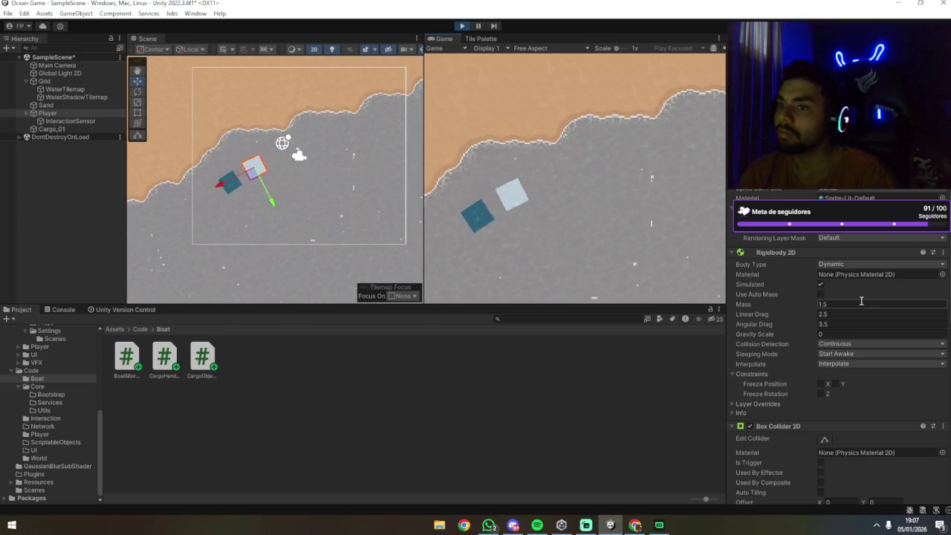
pyautogui.scroll(-10, 826, 286)
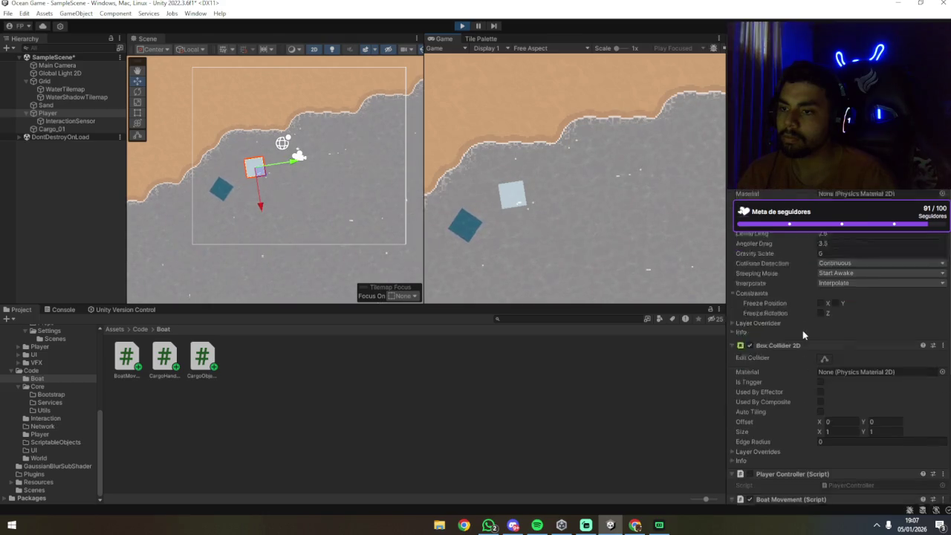
pyautogui.scroll(5, 802, 361)
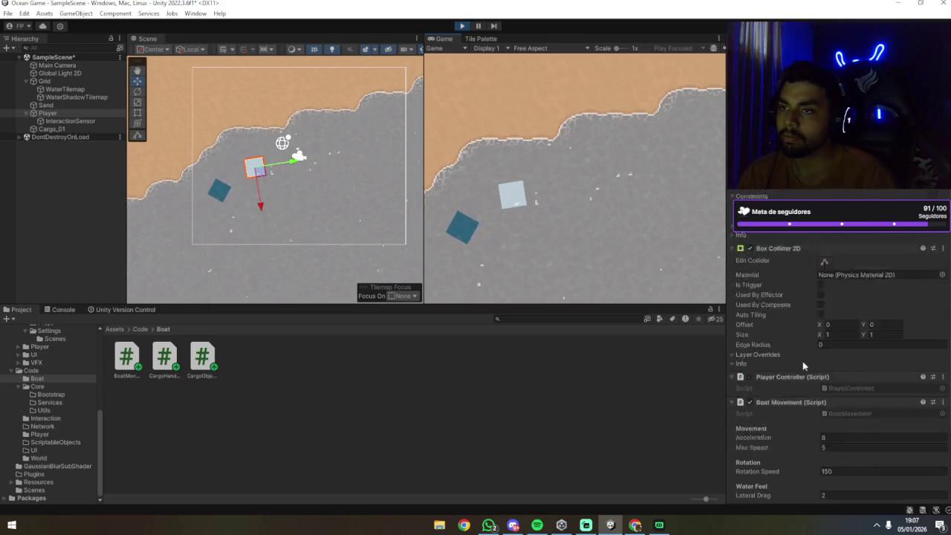
pyautogui.click(51, 129)
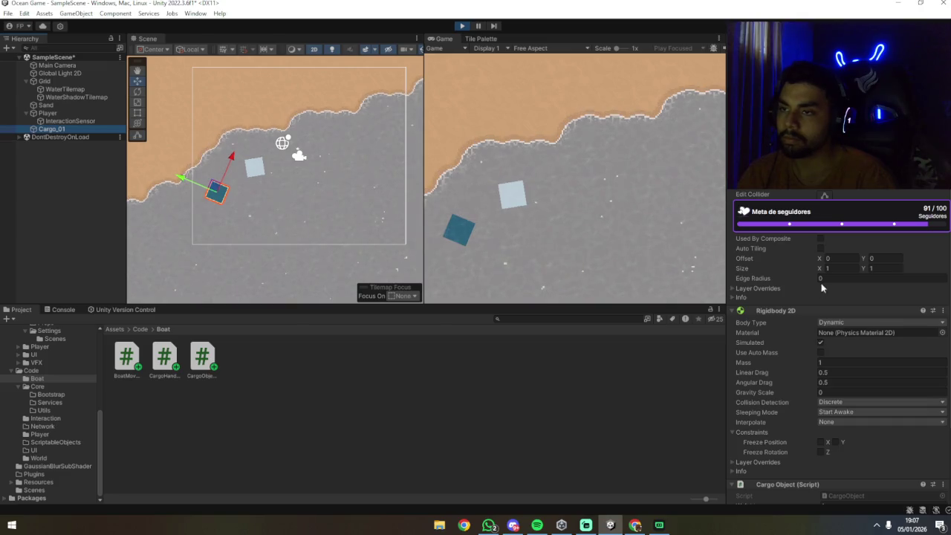
# Stop the play test so Cargo_01 and the boat return to their edit-mode positions.
pyautogui.click(602, 193)
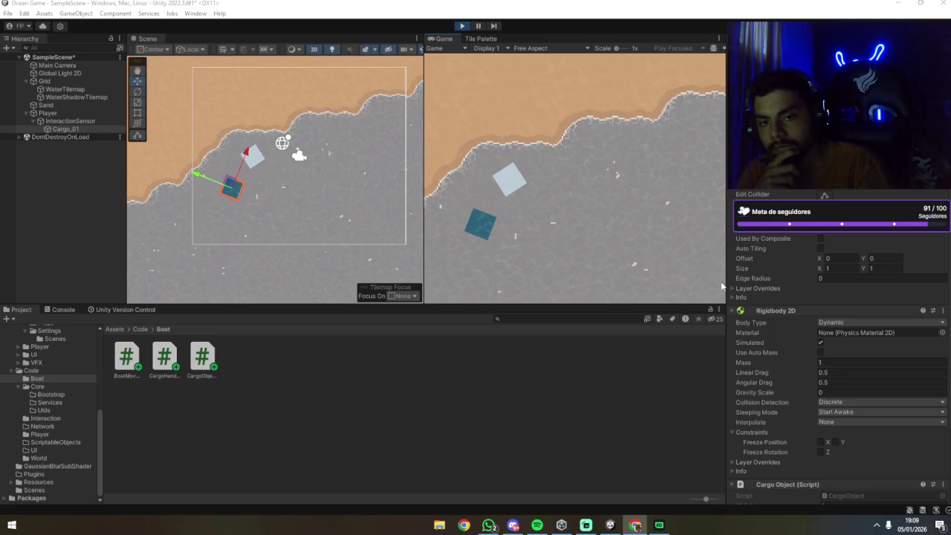
pyautogui.click(450, 31)
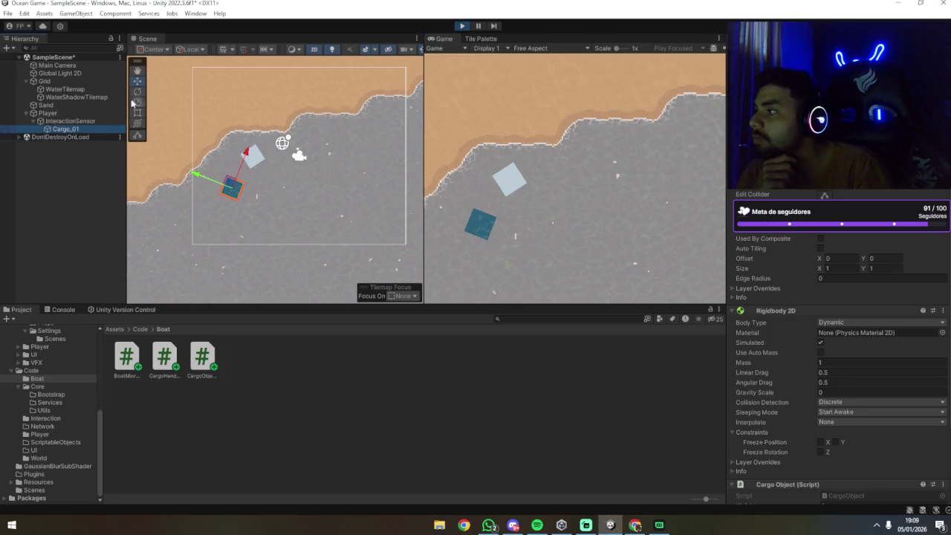
pyautogui.click(461, 26)
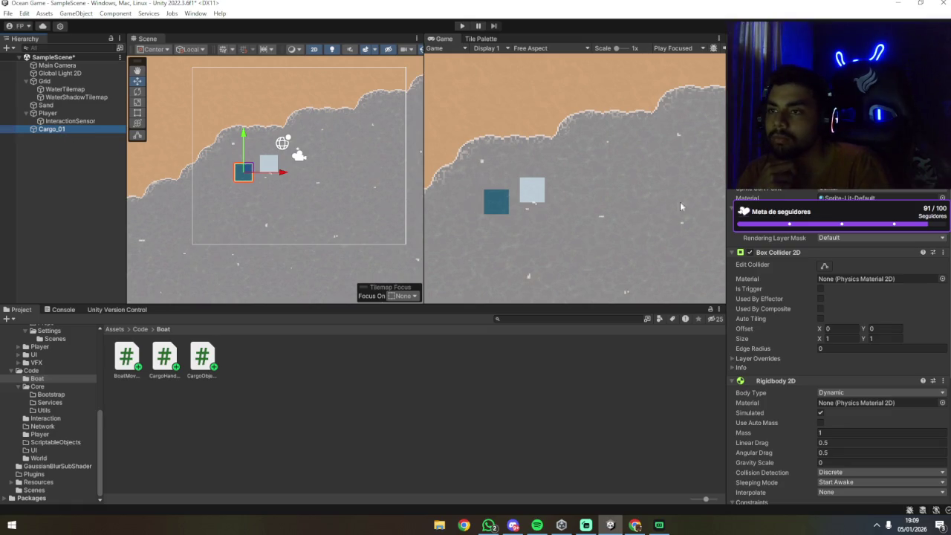
pyautogui.scroll(-5, 797, 242)
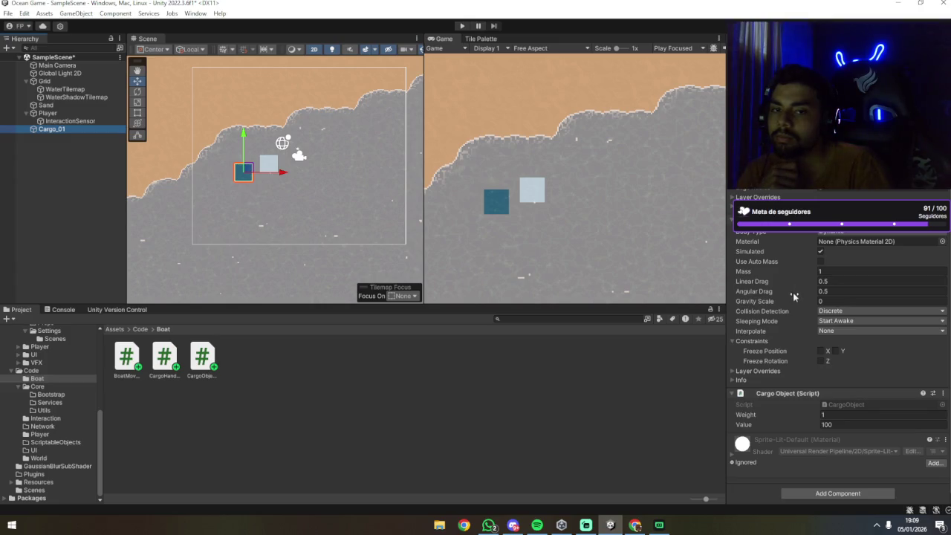
pyautogui.moveTo(792, 292)
pyautogui.moveTo(791, 261)
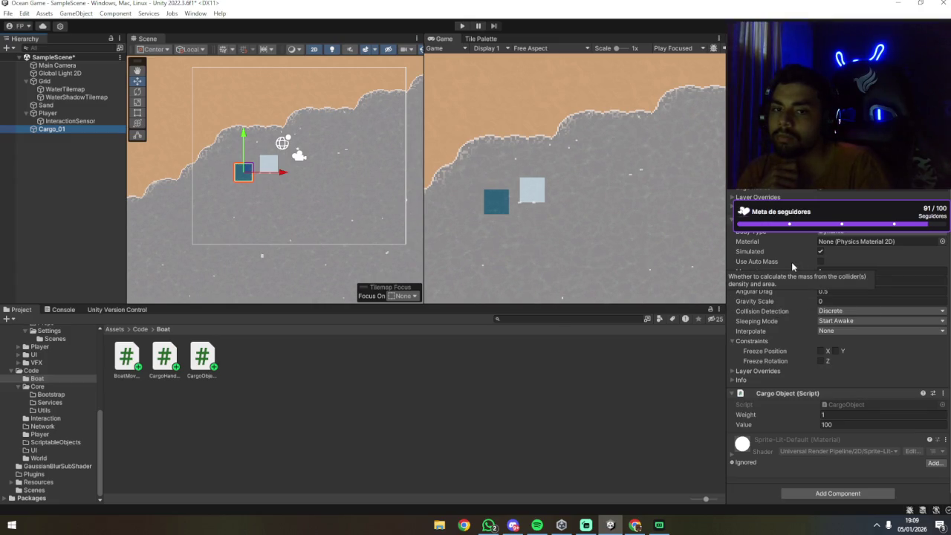
pyautogui.scroll(2, 791, 262)
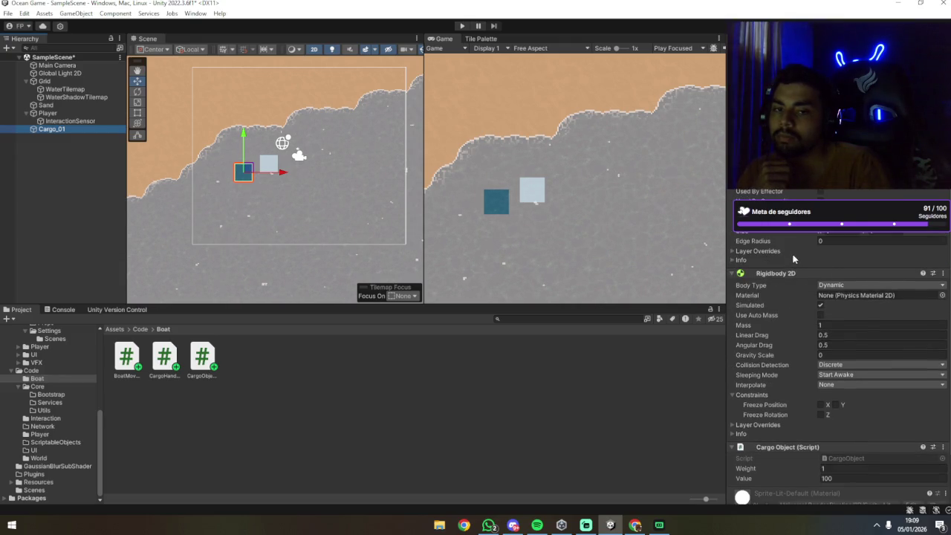
pyautogui.scroll(-2, 792, 254)
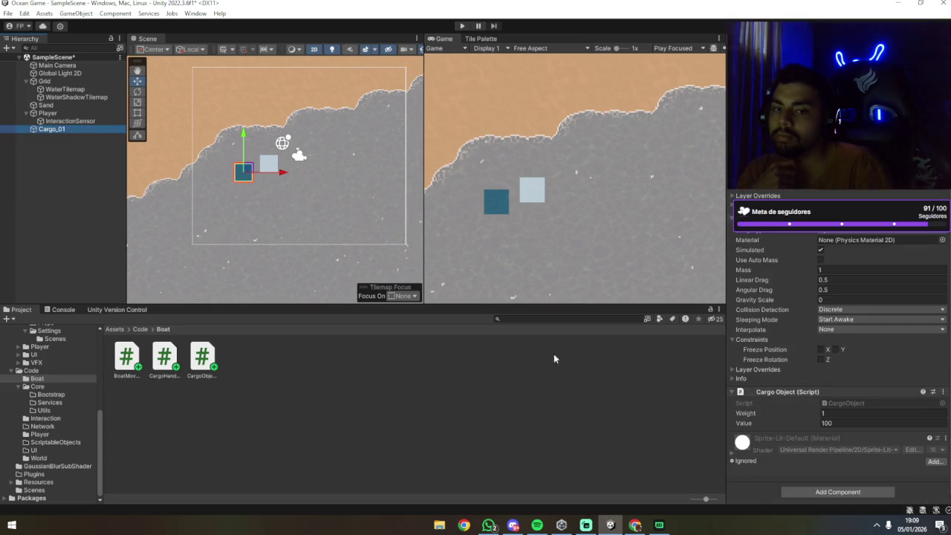
pyautogui.click(261, 450)
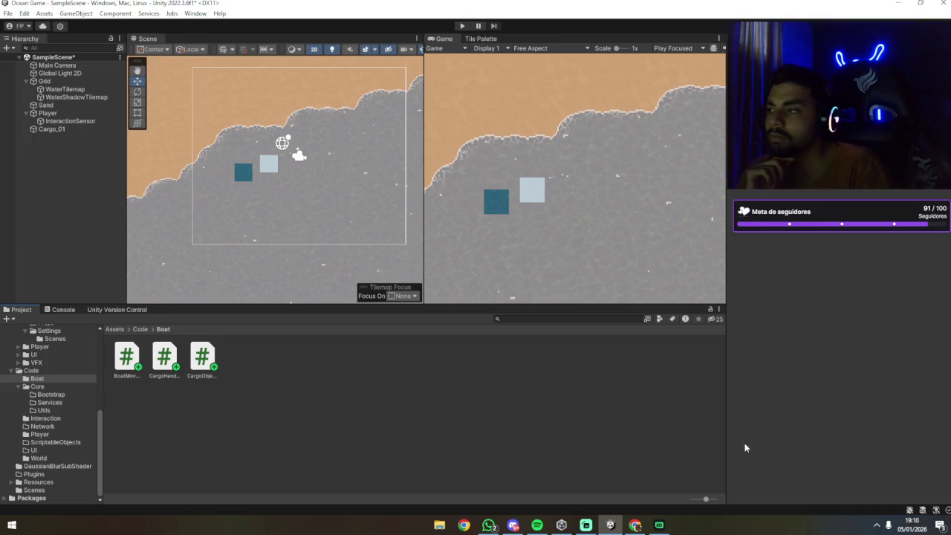
pyautogui.click(62, 130)
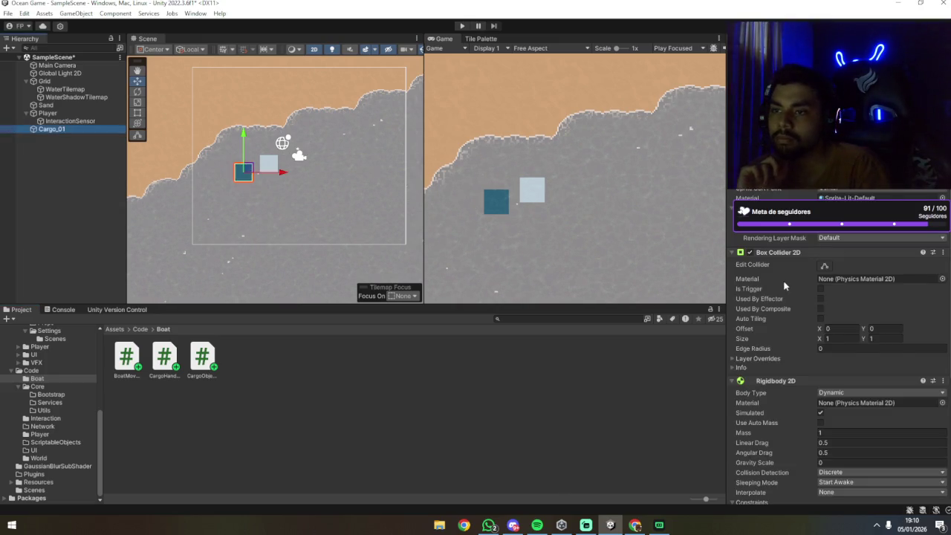
# Give Cargo_01's Rigidbody 2D a Mass of 5 and a Linear Drag of 1.
pyautogui.scroll(-2, 793, 300)
pyautogui.scroll(-3, 860, 320)
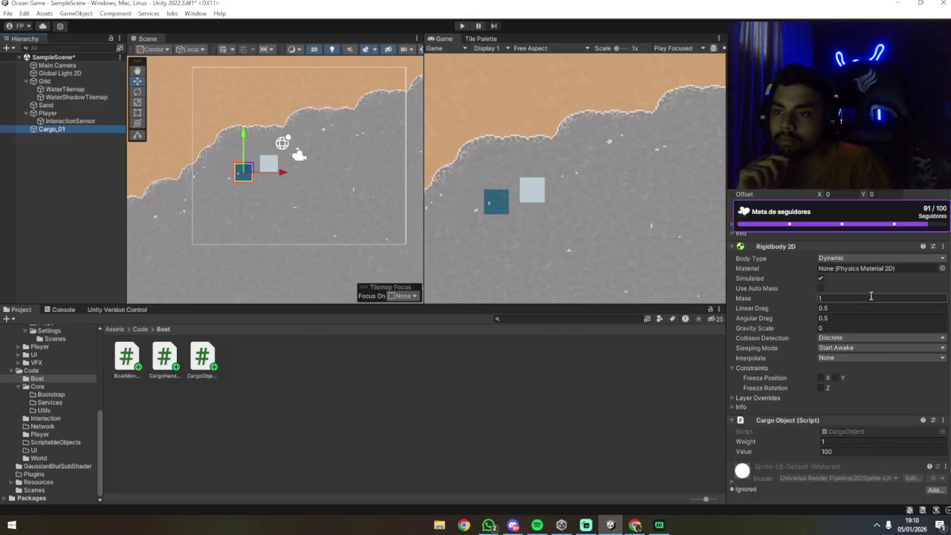
pyautogui.scroll(-1, 871, 303)
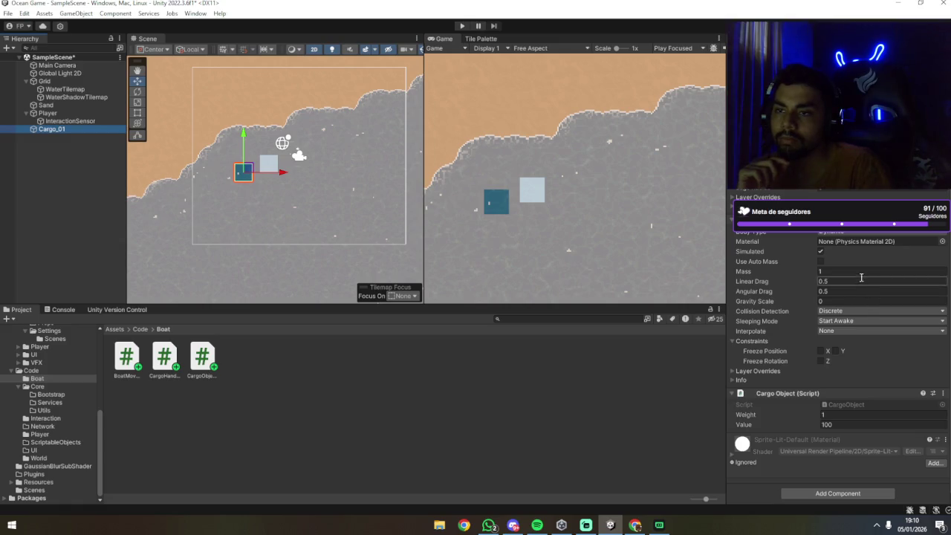
pyautogui.click(851, 274)
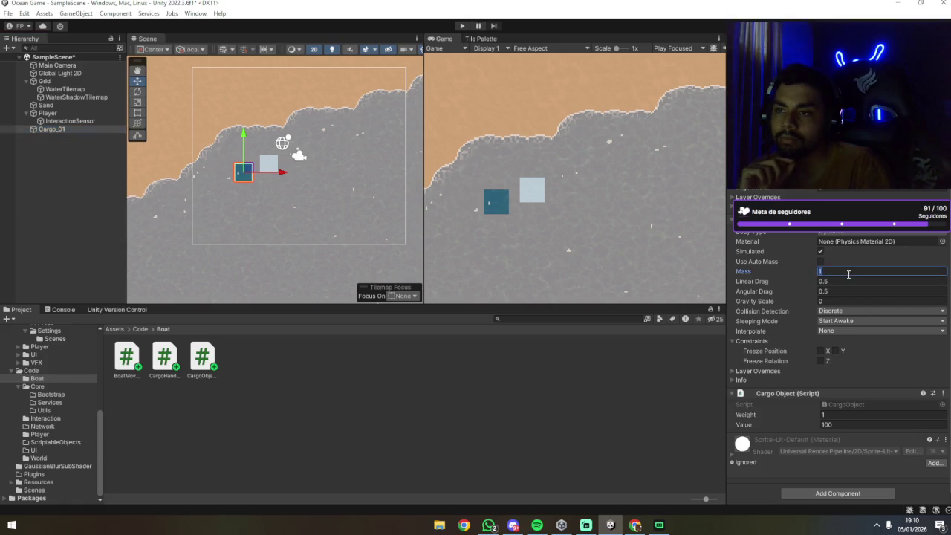
pyautogui.write('5')
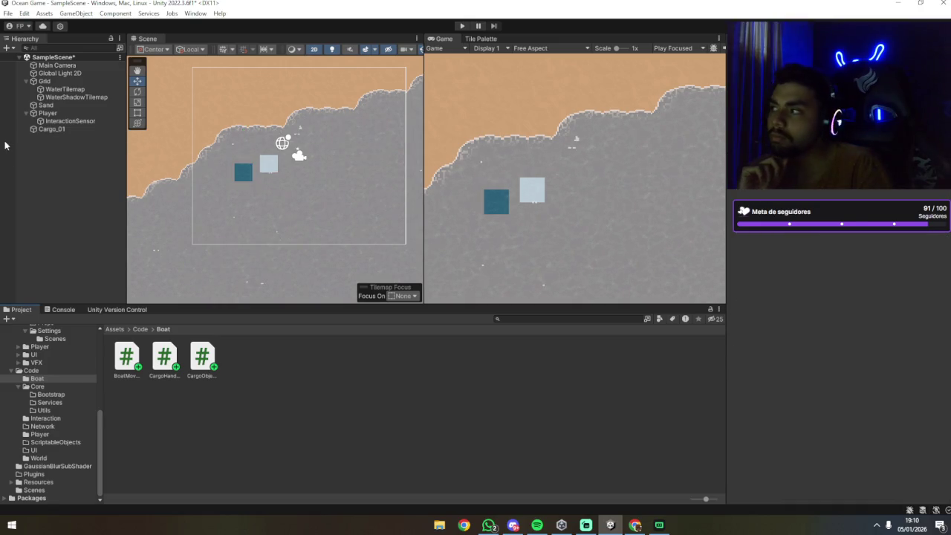
pyautogui.scroll(5, 757, 287)
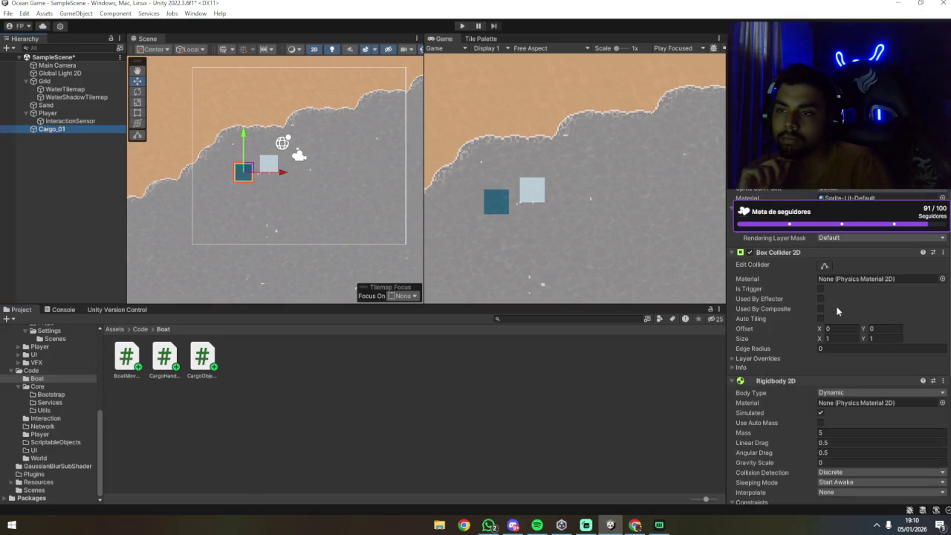
pyautogui.scroll(-4, 840, 291)
pyautogui.click(837, 283)
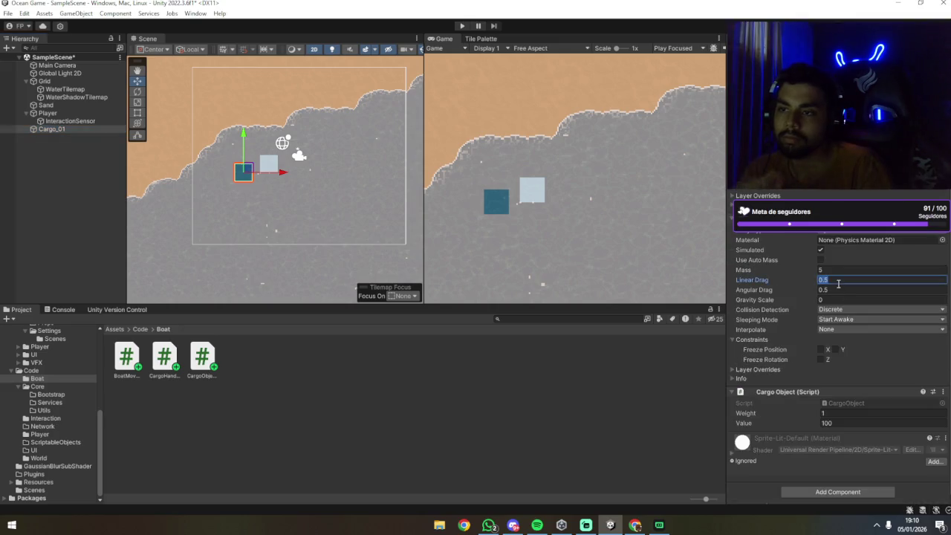
pyautogui.write('1')
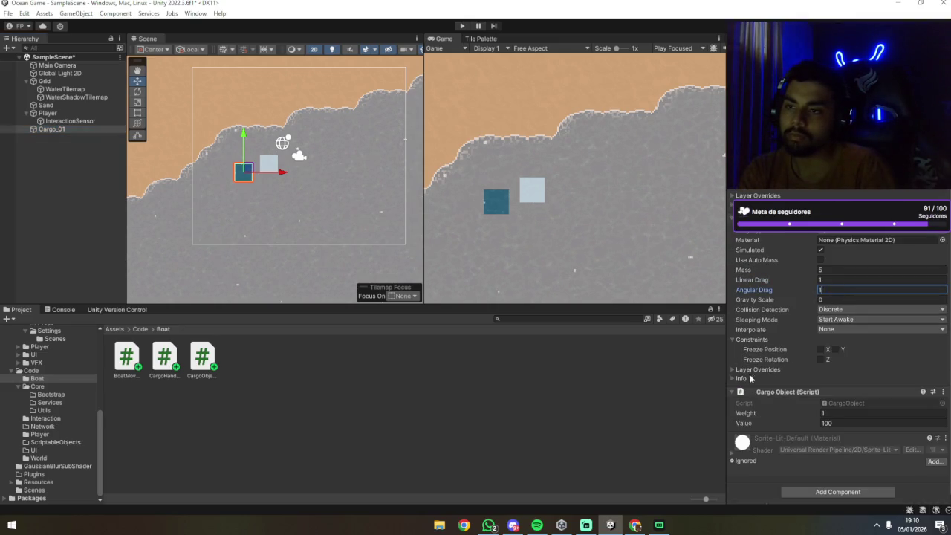
pyautogui.click(692, 365)
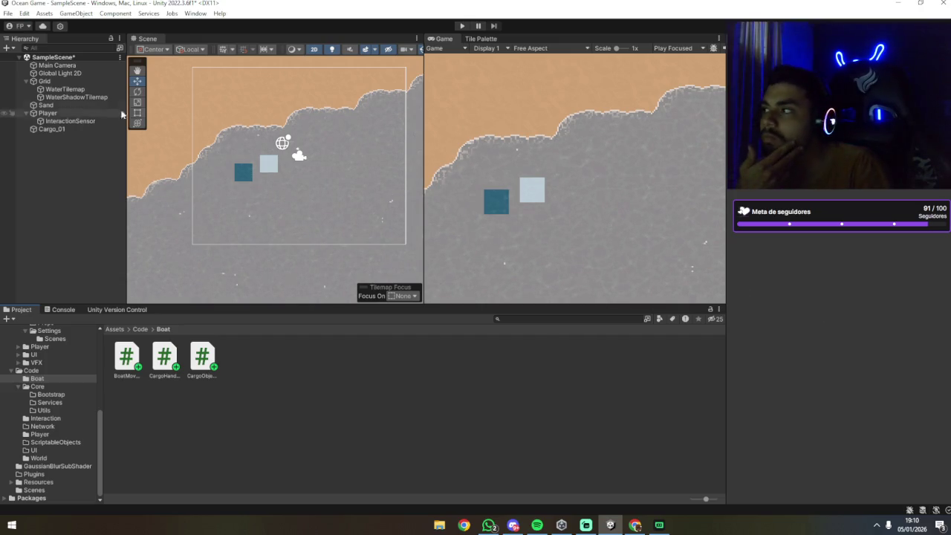
# Reselect Cargo_01 and set its Rigidbody 2D Interpolate mode to Interpolate.
pyautogui.click(67, 121)
pyautogui.click(54, 130)
pyautogui.scroll(-5, 824, 341)
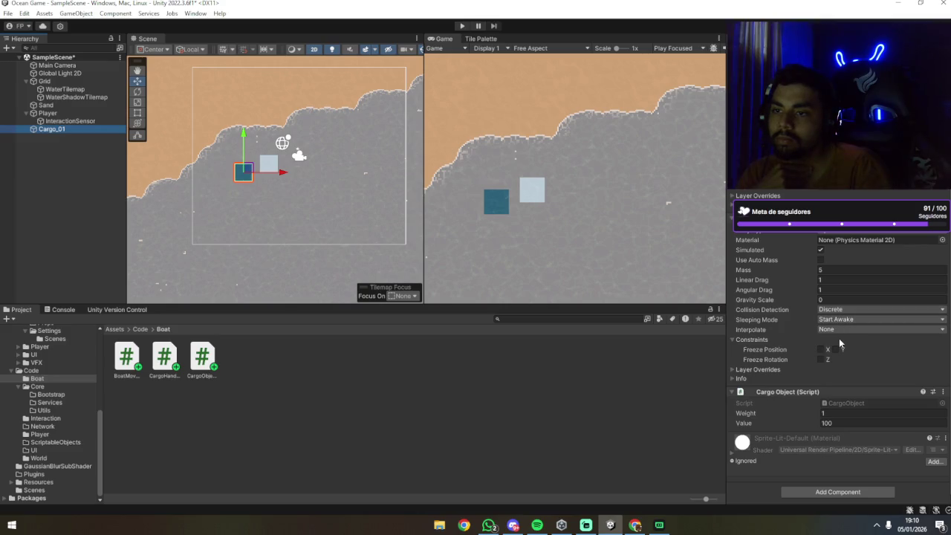
pyautogui.click(839, 331)
pyautogui.click(840, 346)
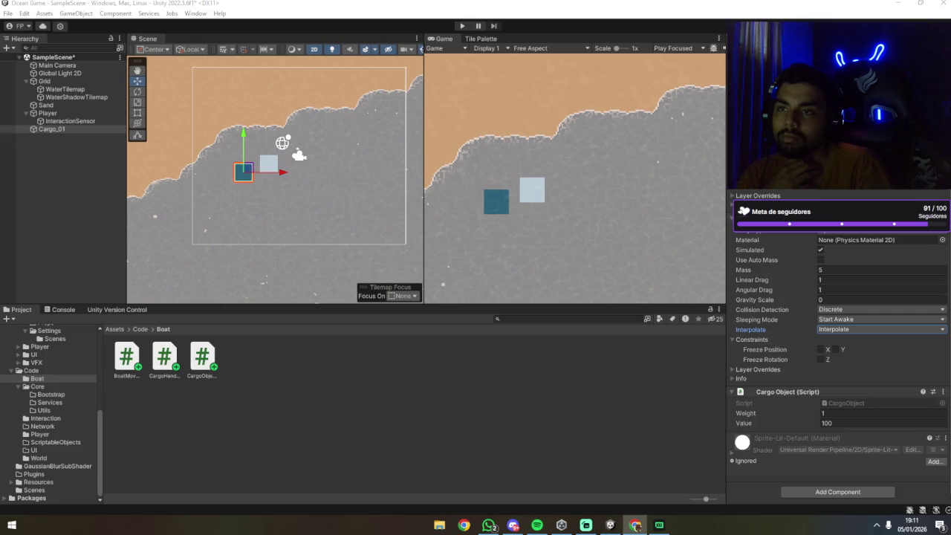
pyautogui.rightClick(268, 410)
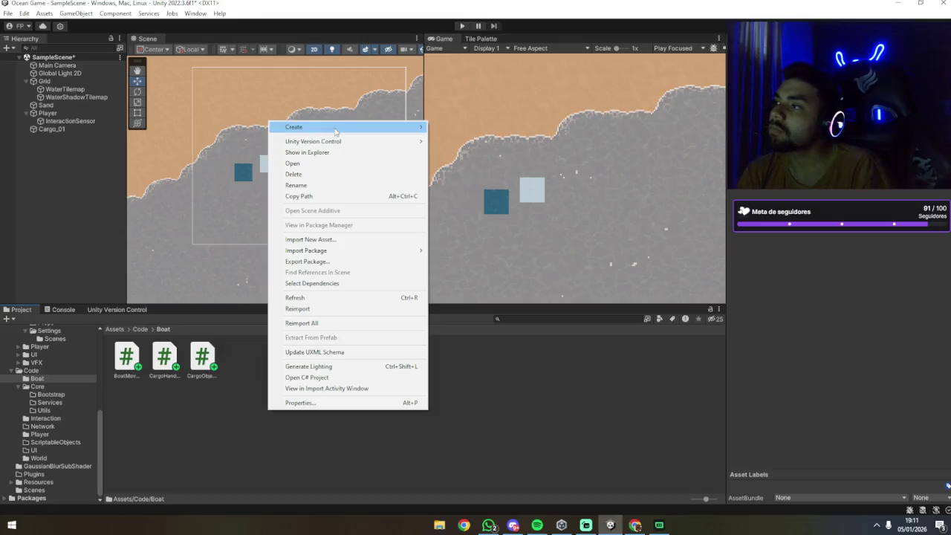
# Create a C# script named PullableObject in the Assets/Code/Boat folder.
pyautogui.moveTo(371, 127)
pyautogui.click(502, 44)
pyautogui.write('PullableObject')
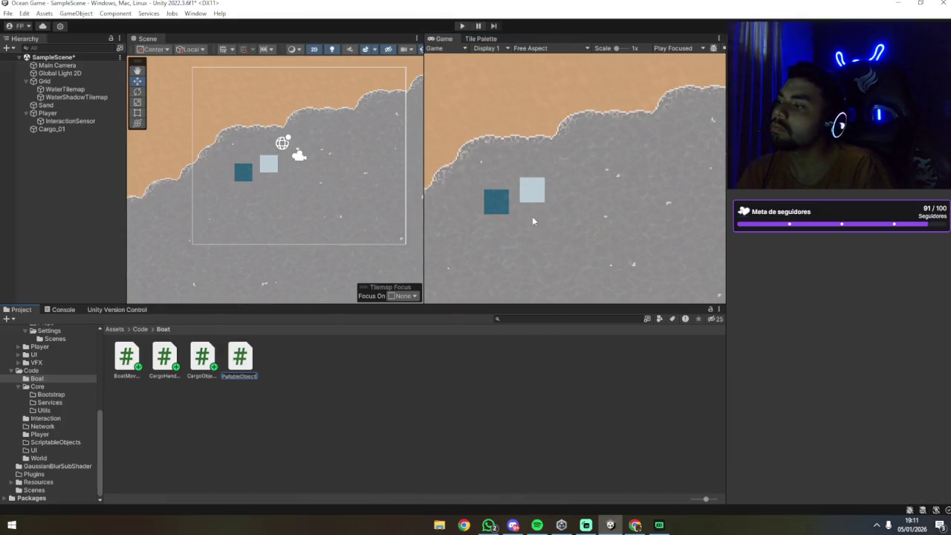
pyautogui.press('Return')
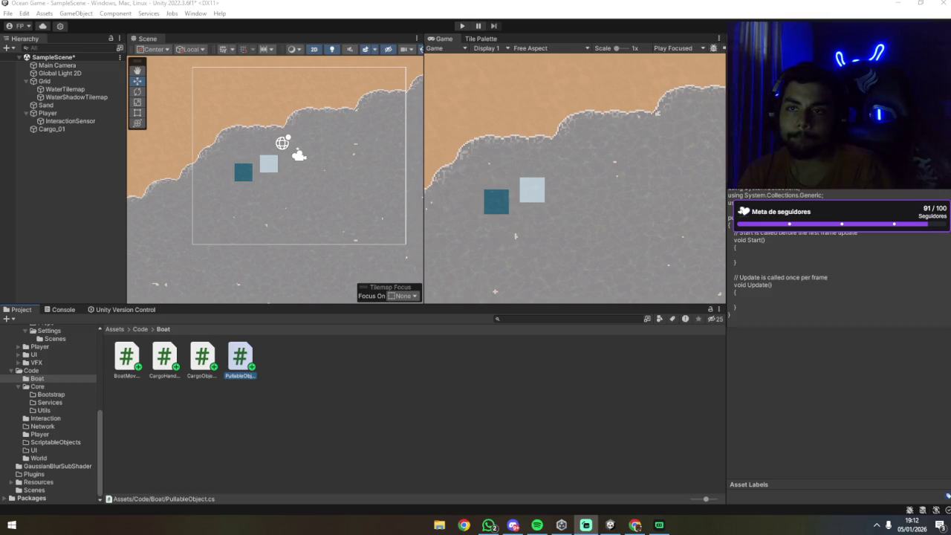
pyautogui.click(653, 389)
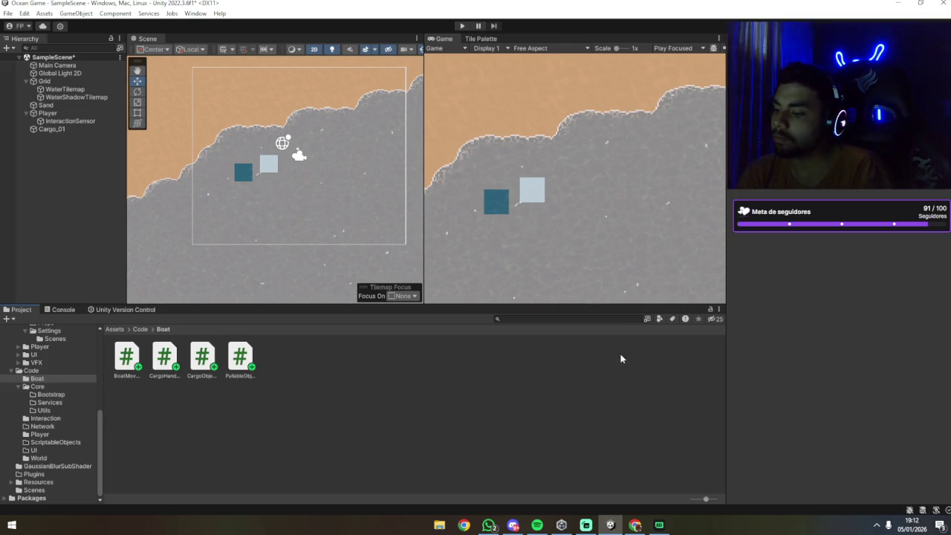
pyautogui.hotkey('alt', 'z')
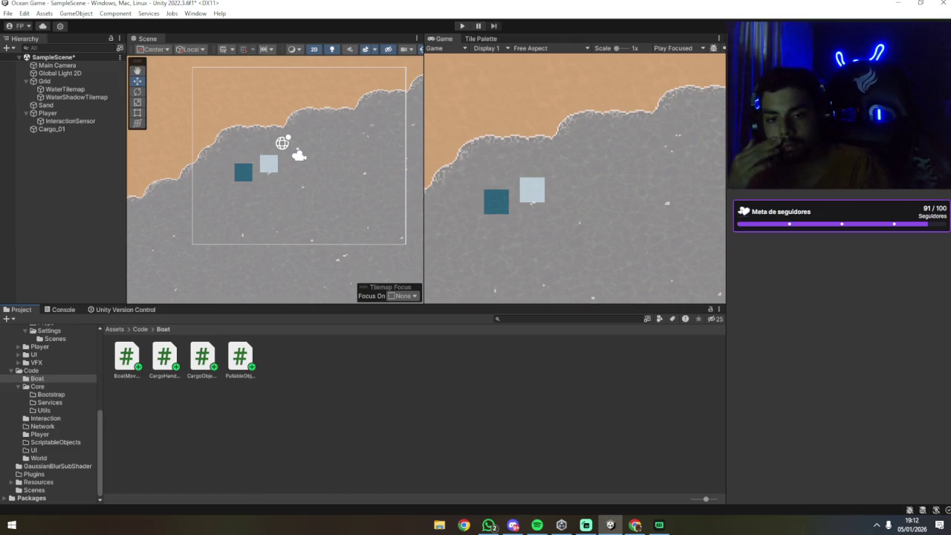
pyautogui.hotkey('alt', 'Tab')
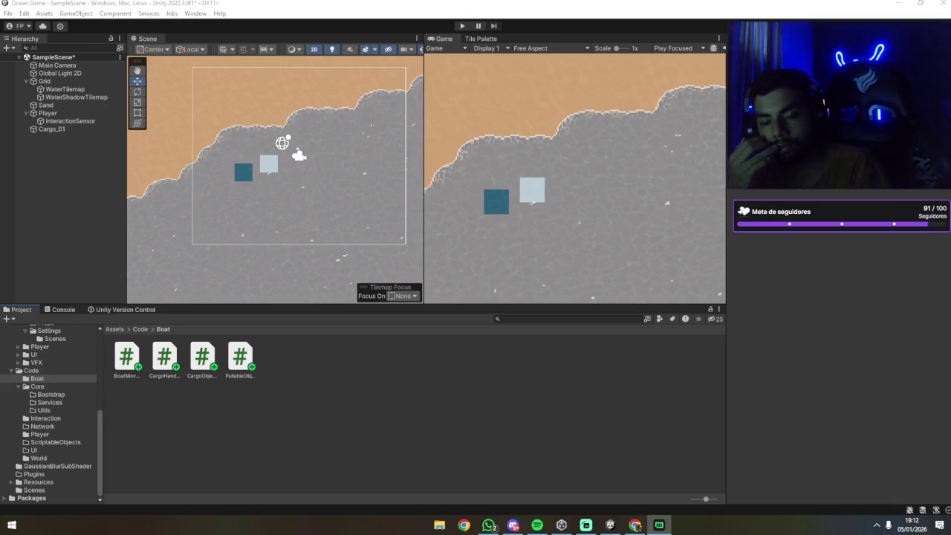
pyautogui.hotkey('alt', 'Tab')
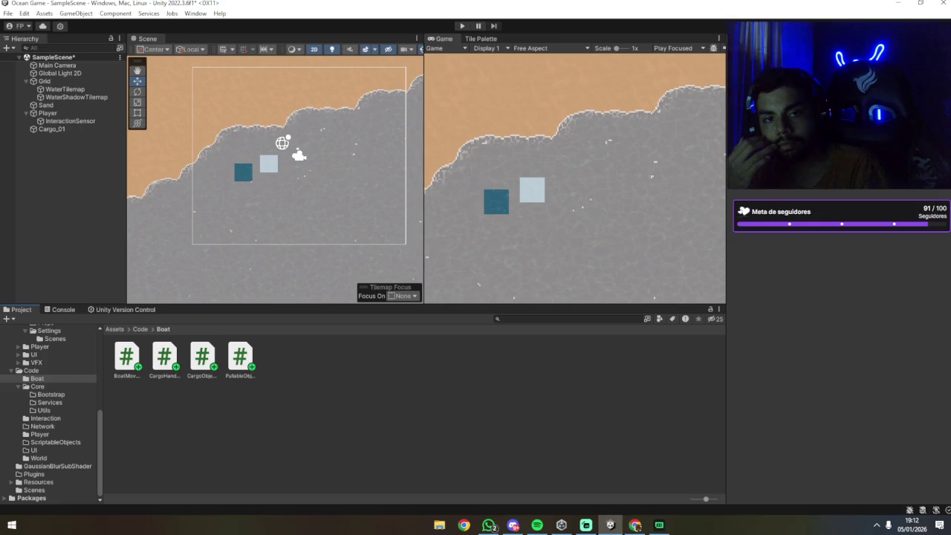
pyautogui.hotkey('alt', 'Tab')
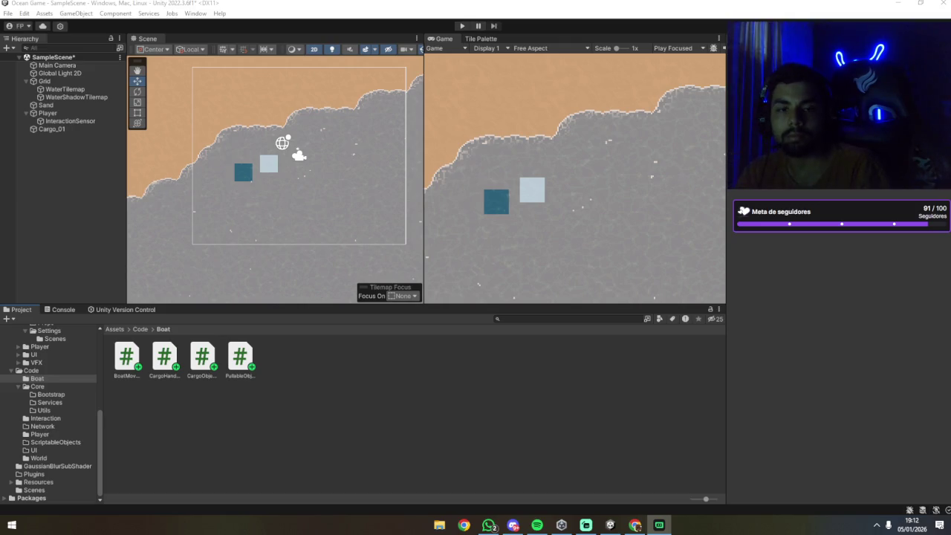
pyautogui.hotkey('alt', 'Tab')
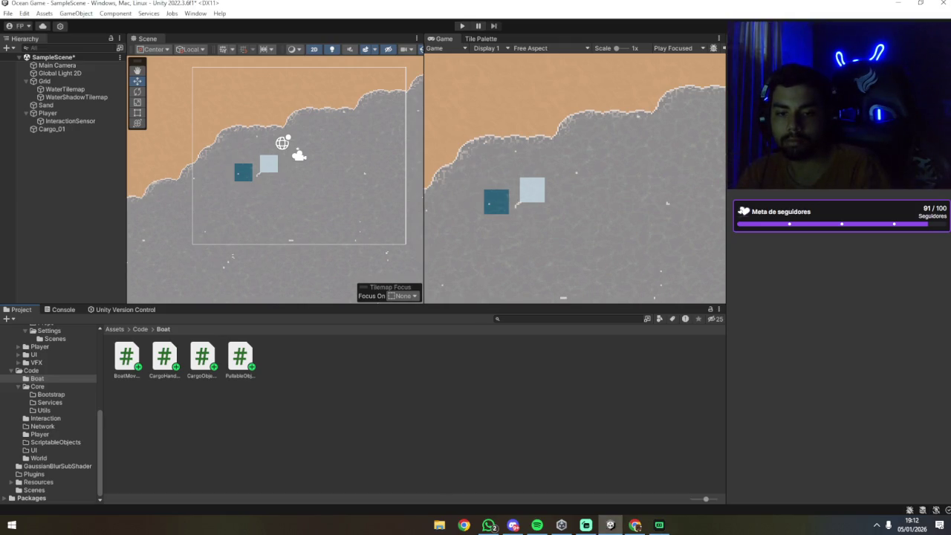
pyautogui.hotkey('alt', 'Tab')
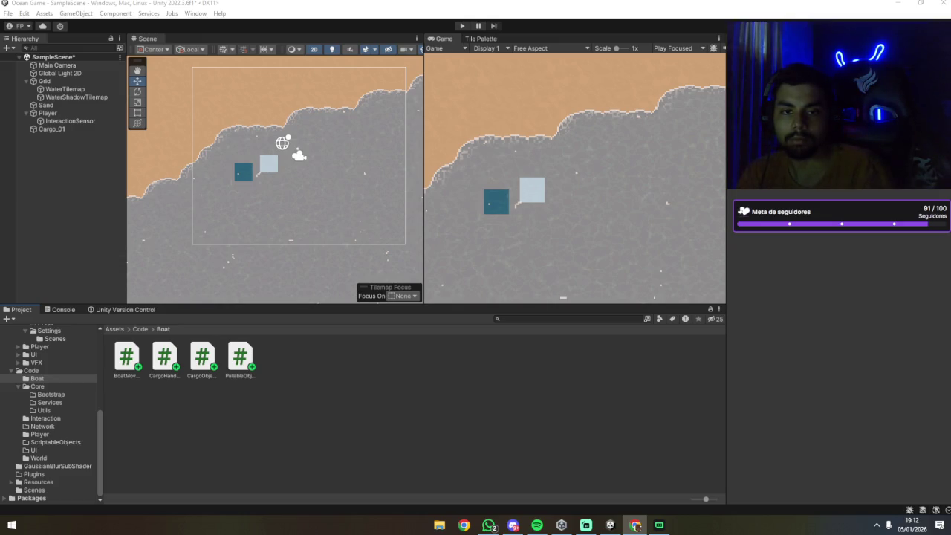
pyautogui.hotkey('alt', 'Tab')
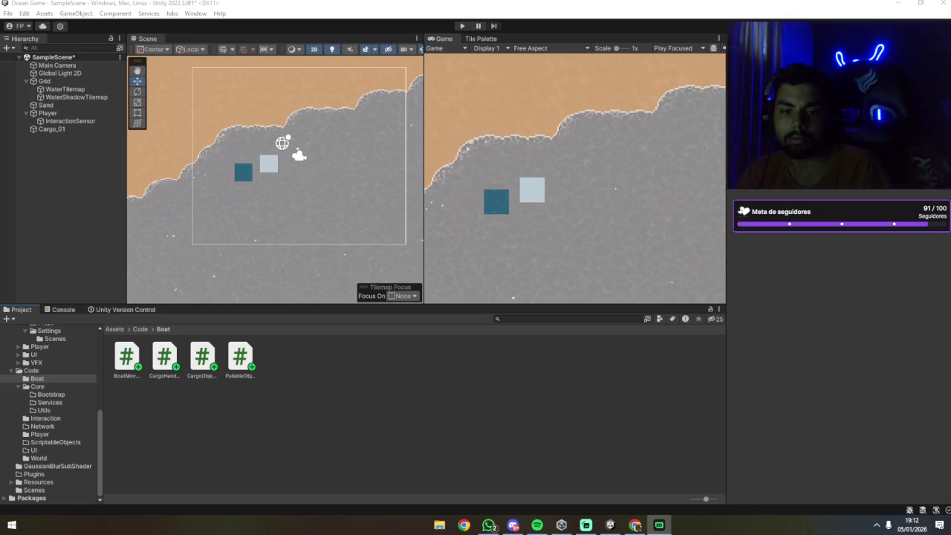
pyautogui.hotkey('alt', 'Tab')
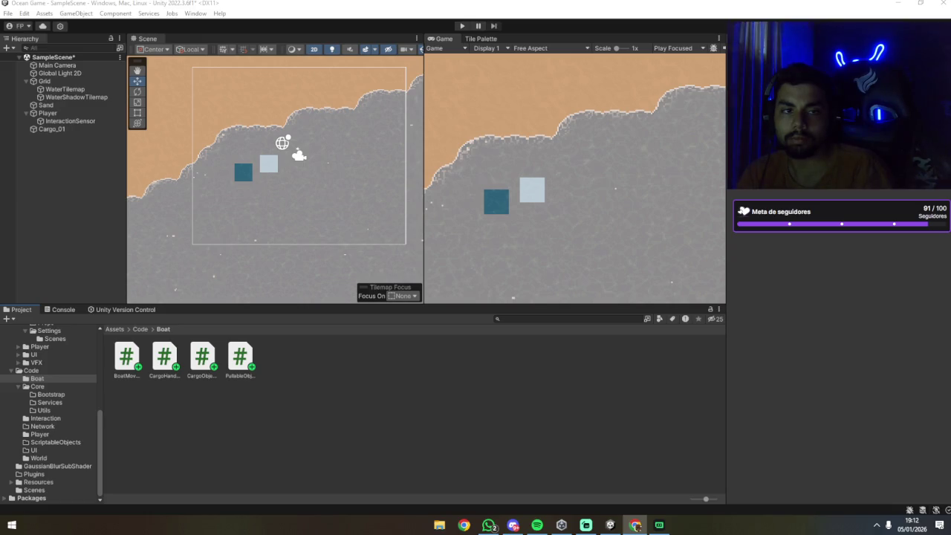
# Create a C# script named ChainLauncher in the Code/Boat folder.
pyautogui.click(180, 419)
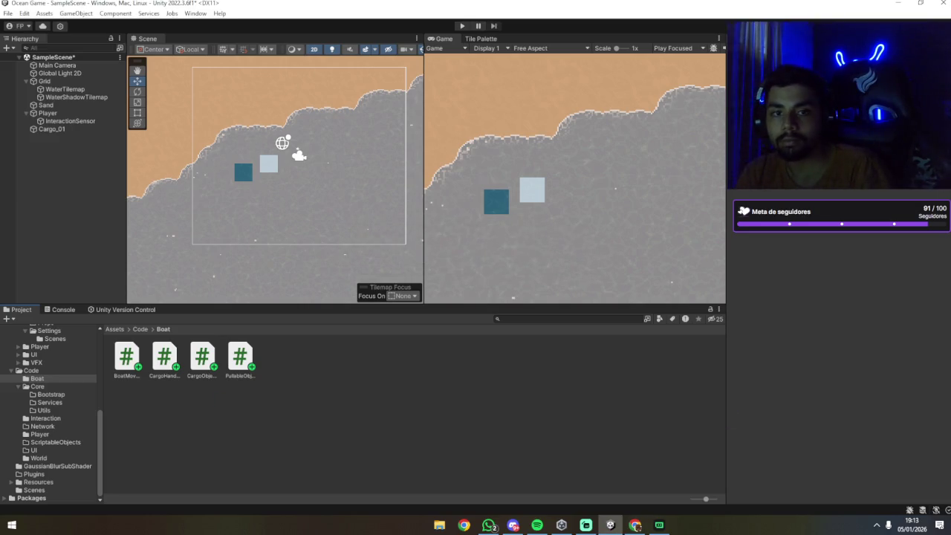
pyautogui.rightClick(246, 424)
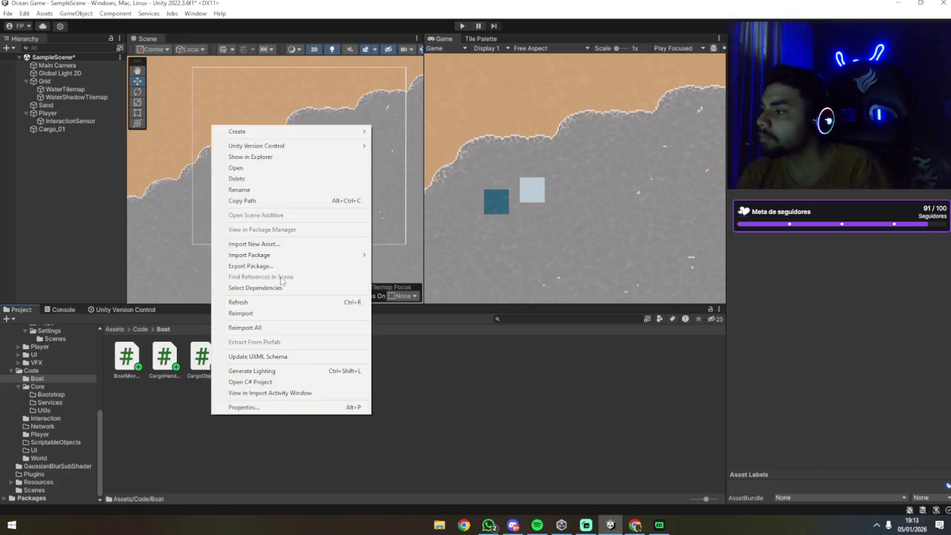
pyautogui.moveTo(335, 139)
pyautogui.click(398, 36)
pyautogui.write('ChainLauncher')
pyautogui.press('Return')
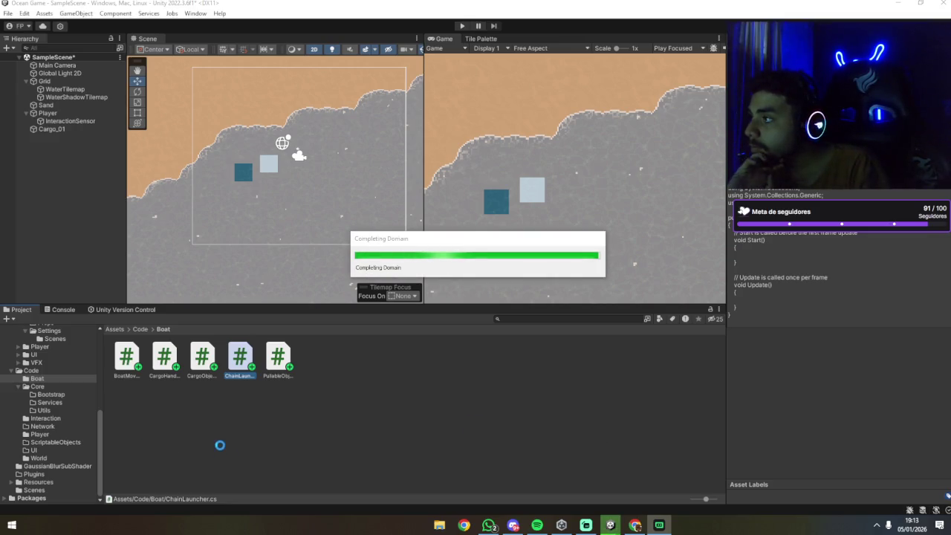
pyautogui.click(51, 128)
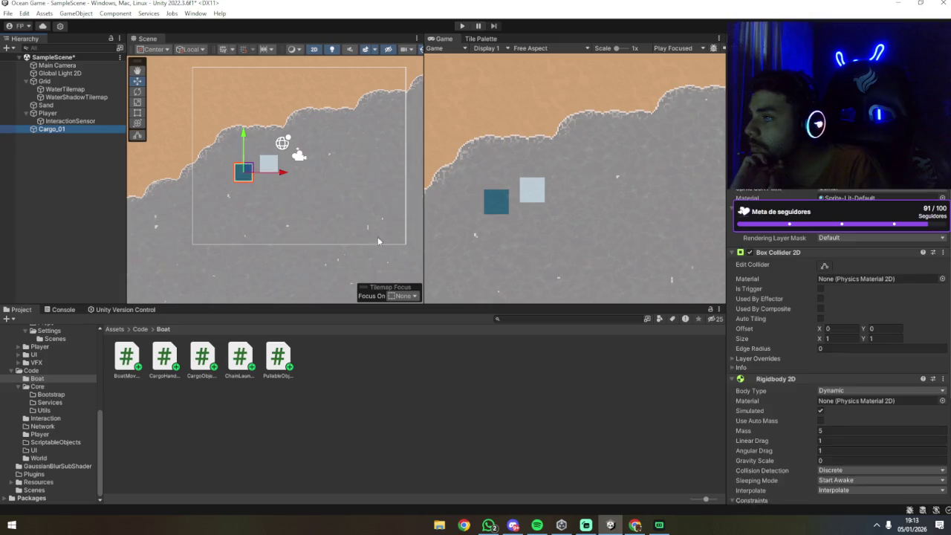
# Remove the Cargo Object script component from Cargo_01.
pyautogui.scroll(-5, 754, 398)
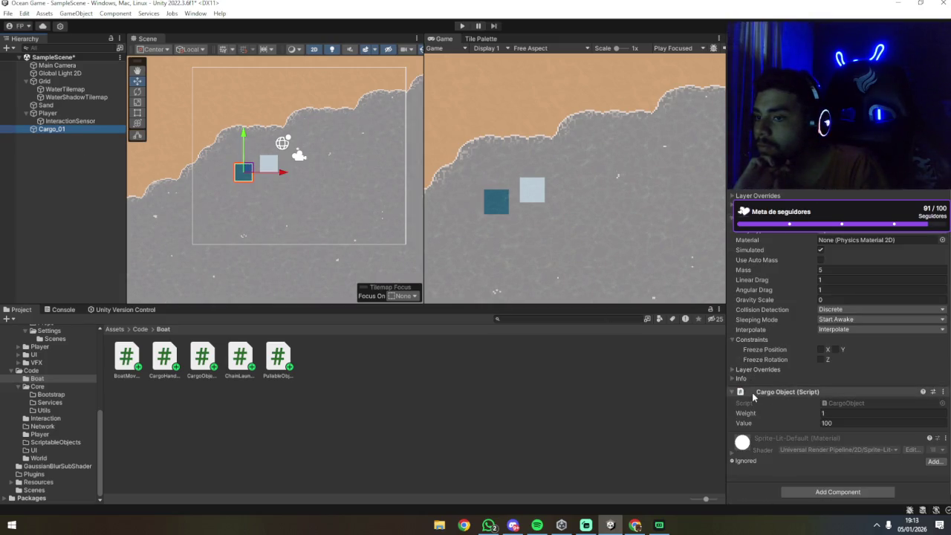
pyautogui.scroll(2, 754, 401)
pyautogui.scroll(-2, 805, 429)
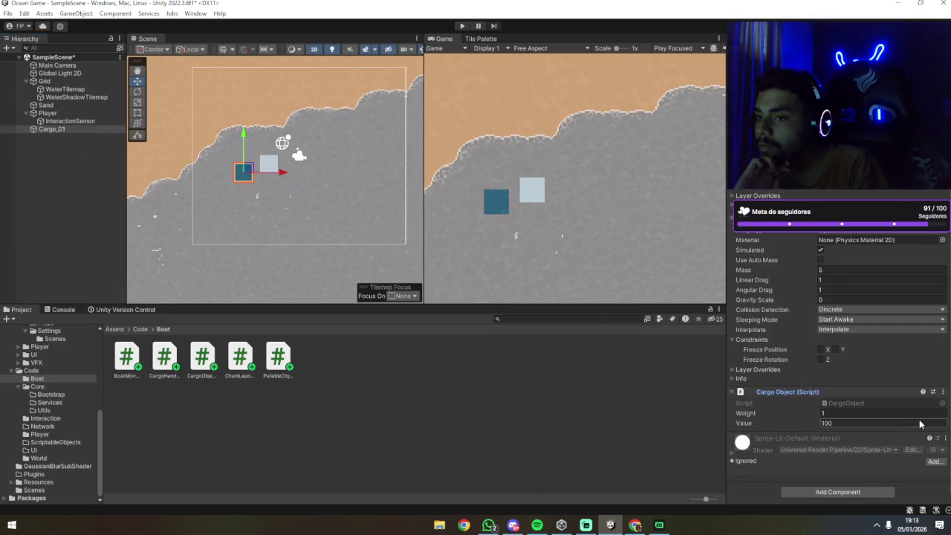
pyautogui.click(942, 391)
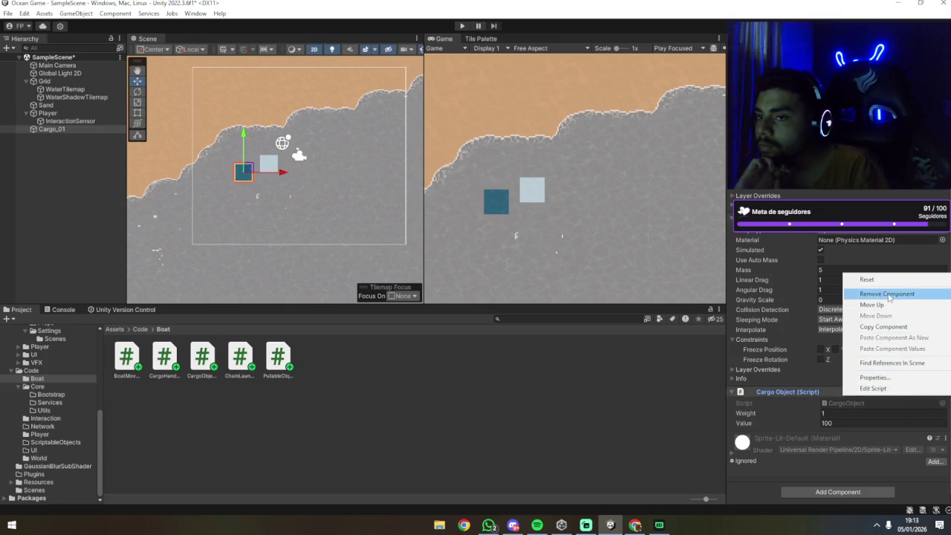
pyautogui.click(431, 412)
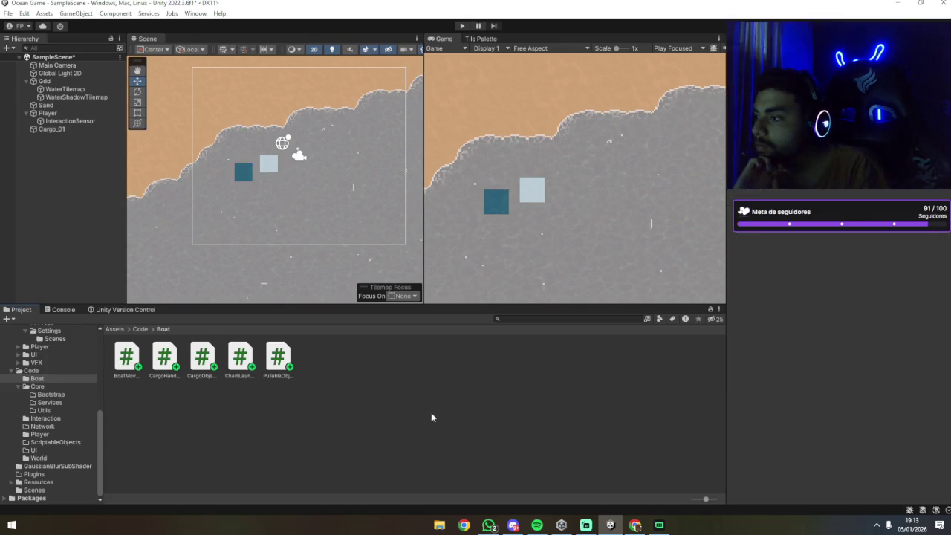
# Review the Player boat's Boat Movement and Cargo Handler scripts and locate the CargoHandler script file.
pyautogui.click(52, 113)
pyautogui.scroll(-10, 765, 334)
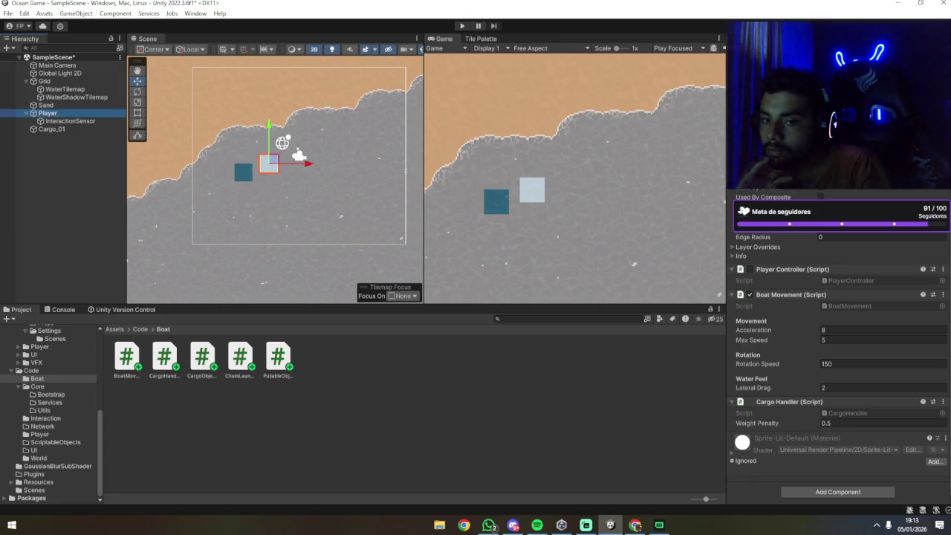
pyautogui.hotkey('alt', 'Tab')
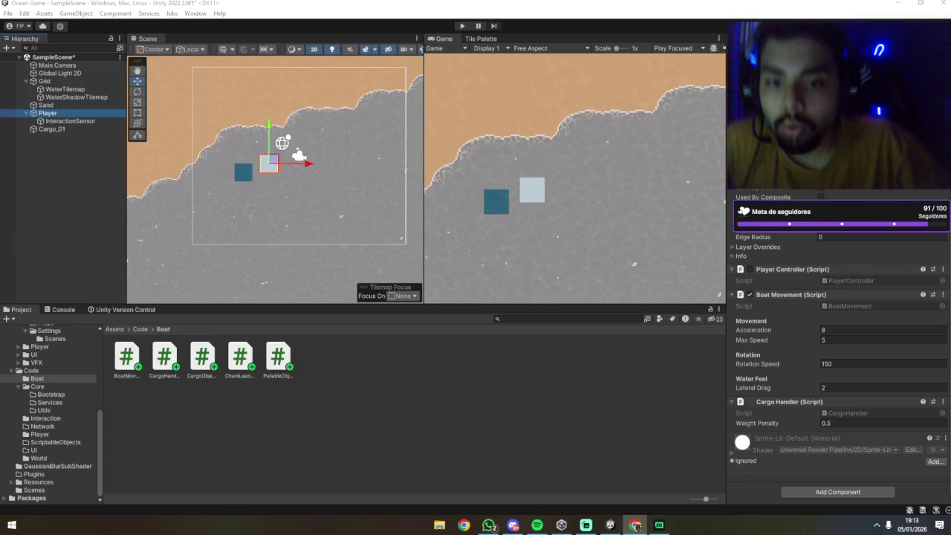
pyautogui.click(856, 413)
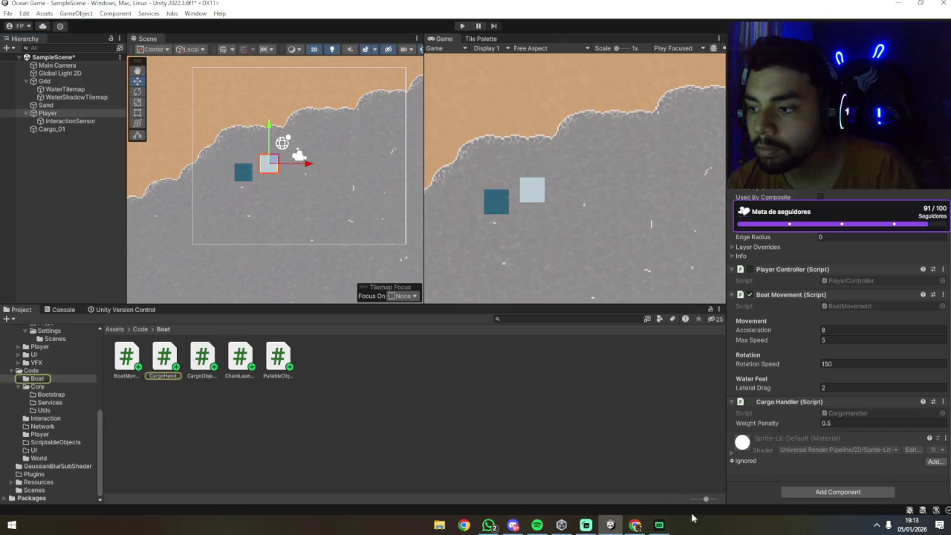
pyautogui.click(659, 524)
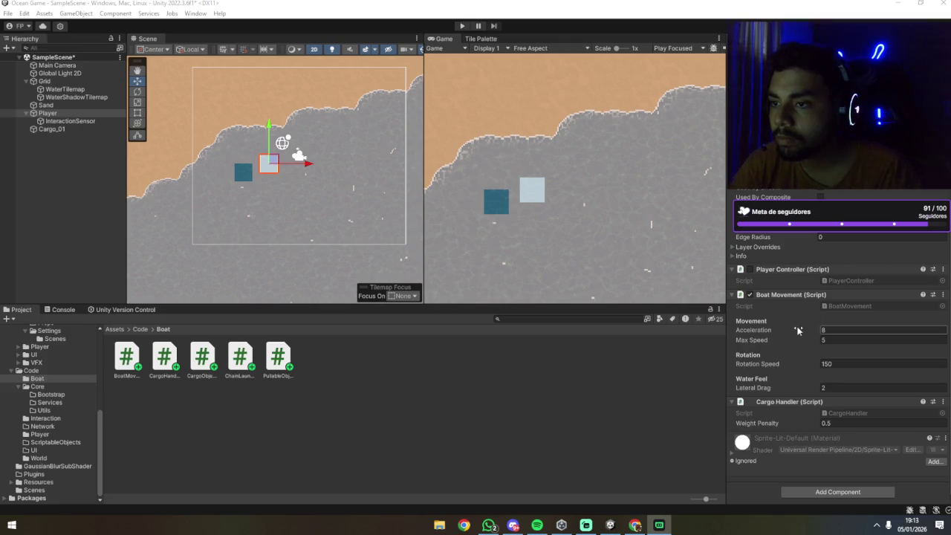
# Move the Player's Player Controller component up in the component order.
pyautogui.click(942, 269)
pyautogui.click(884, 305)
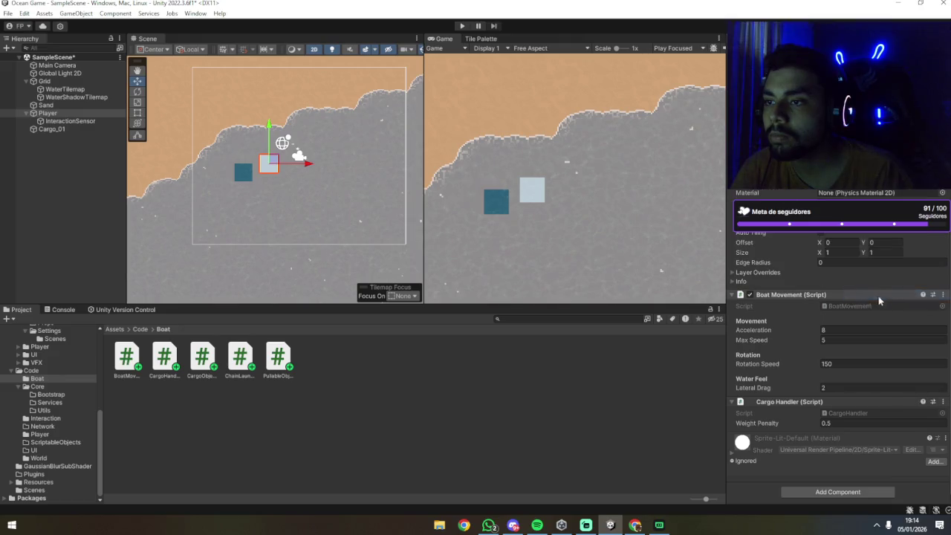
pyautogui.scroll(5, 795, 283)
pyautogui.scroll(-2, 795, 283)
# Select the InteractionSensor child and check its Interaction Sensor radius of 0.5.
pyautogui.click(70, 121)
pyautogui.click(848, 236)
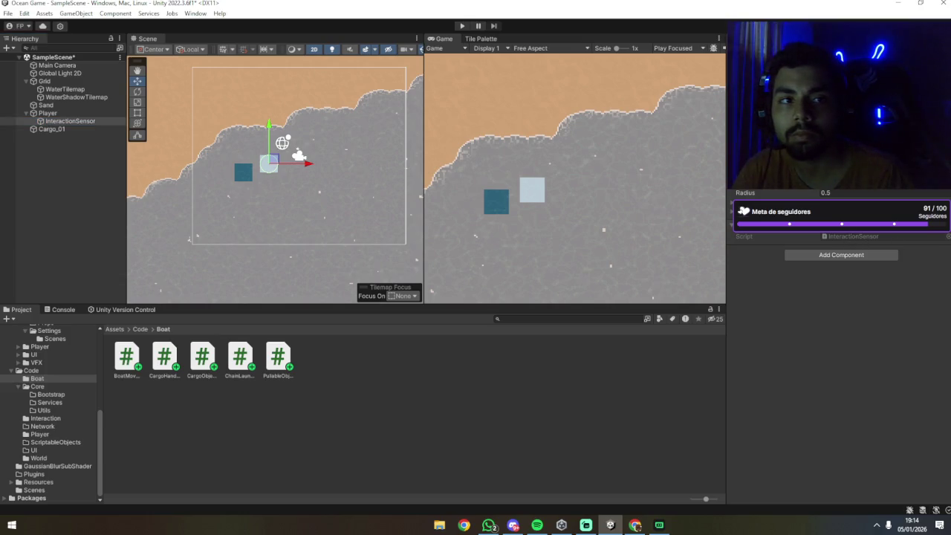
pyautogui.hotkey('alt', 'Tab')
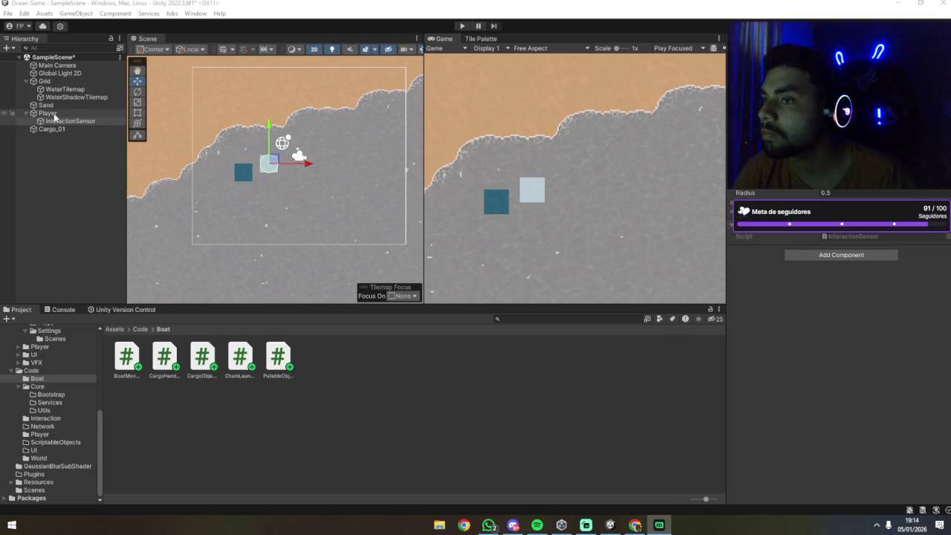
pyautogui.hotkey('alt', 'Tab')
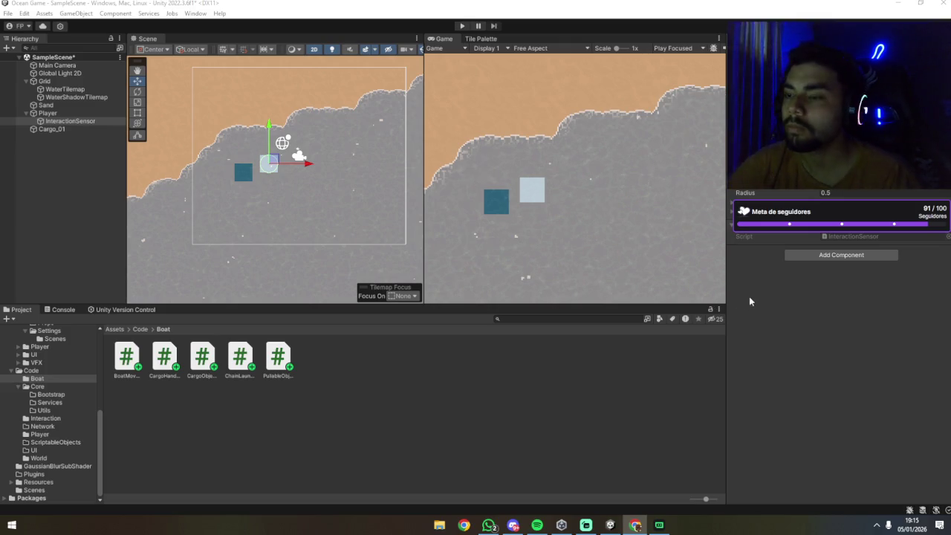
pyautogui.click(46, 123)
pyautogui.click(51, 129)
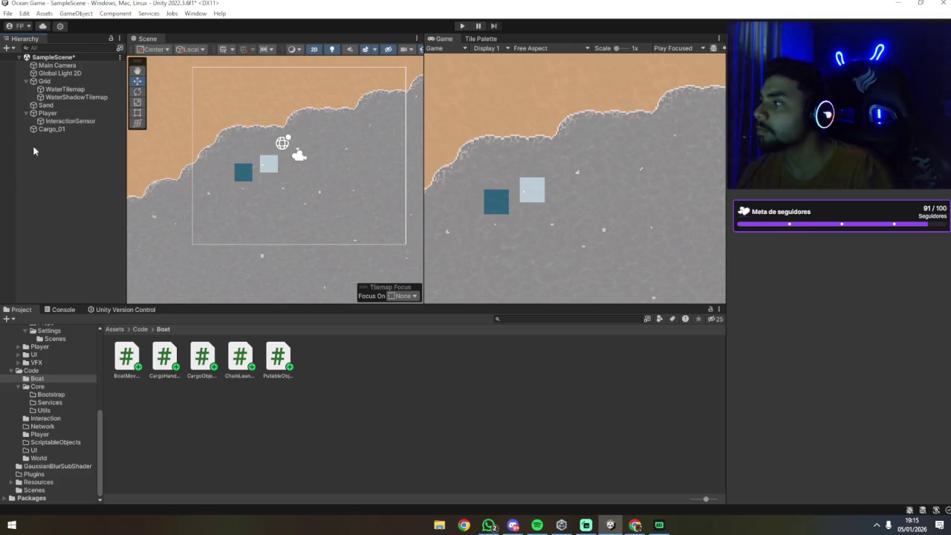
pyautogui.scroll(-3, 815, 411)
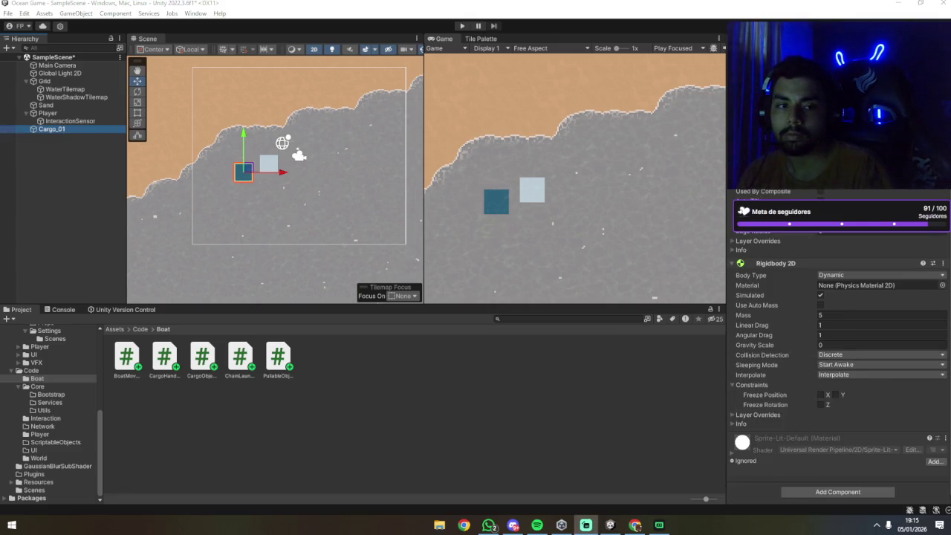
pyautogui.click(669, 385)
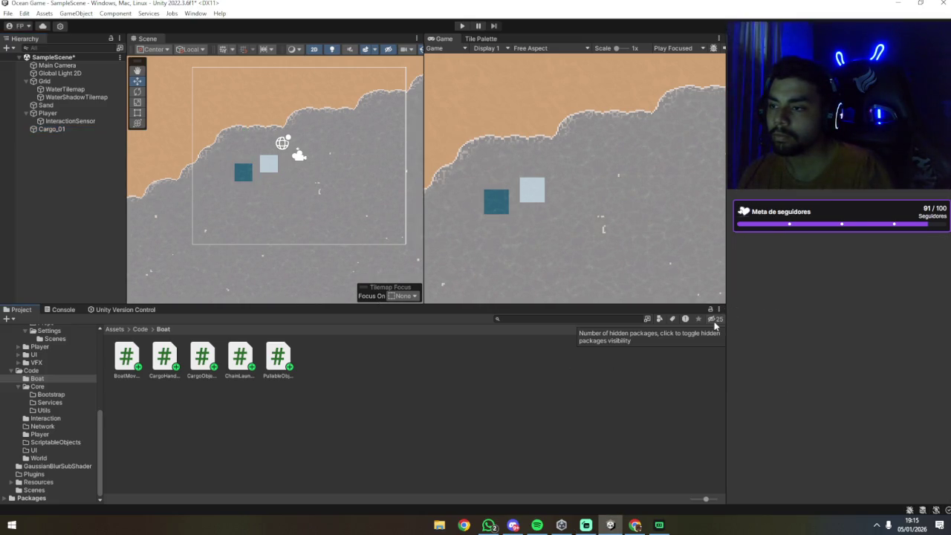
pyautogui.click(50, 129)
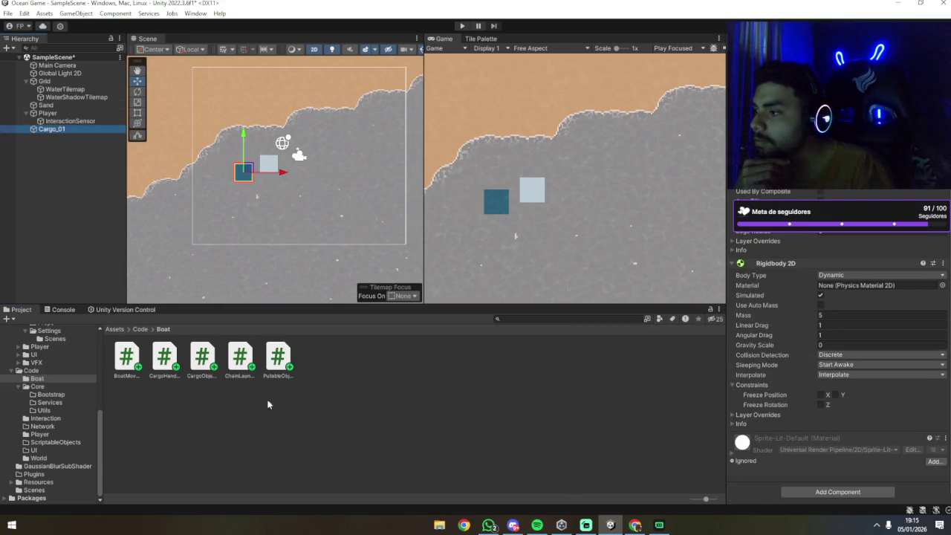
pyautogui.click(289, 364)
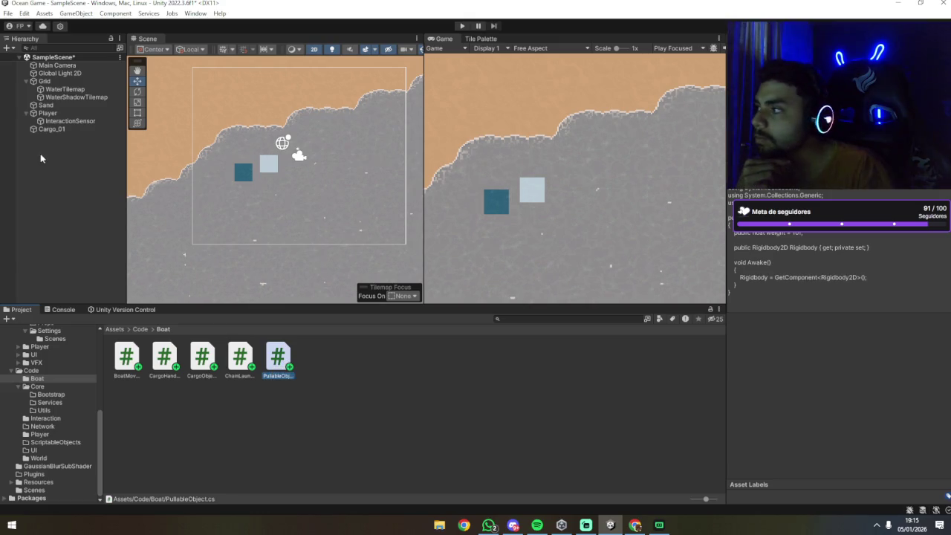
pyautogui.click(51, 130)
pyautogui.scroll(-3, 817, 362)
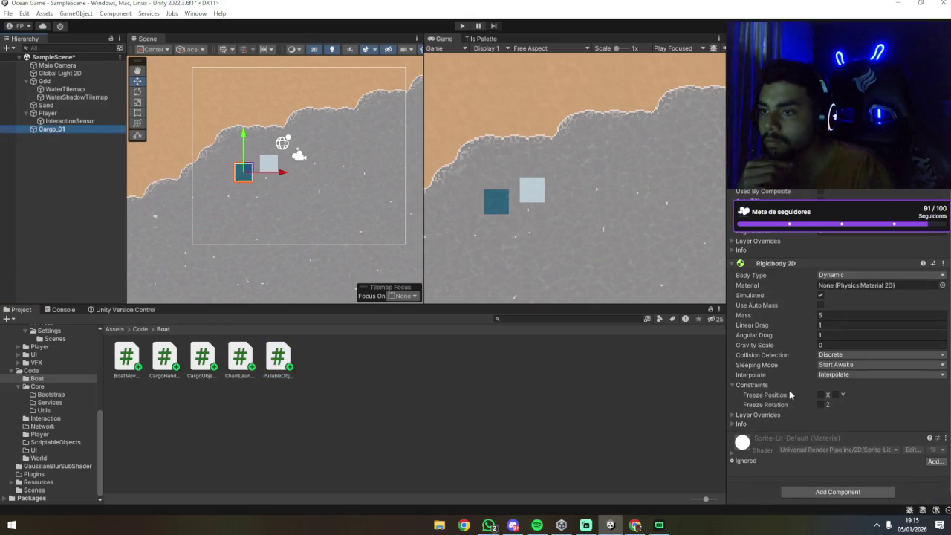
pyautogui.moveTo(270, 368); pyautogui.dragTo(50, 134)
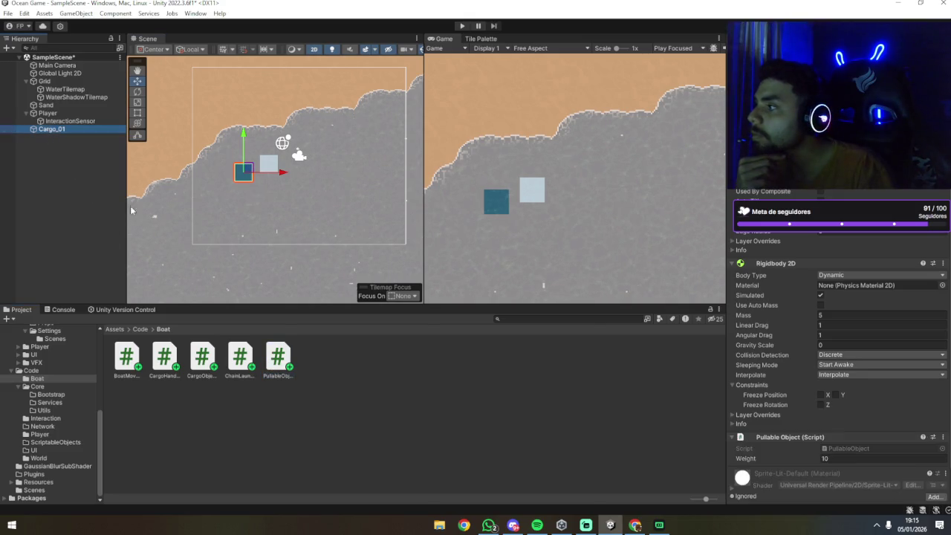
pyautogui.click(239, 358)
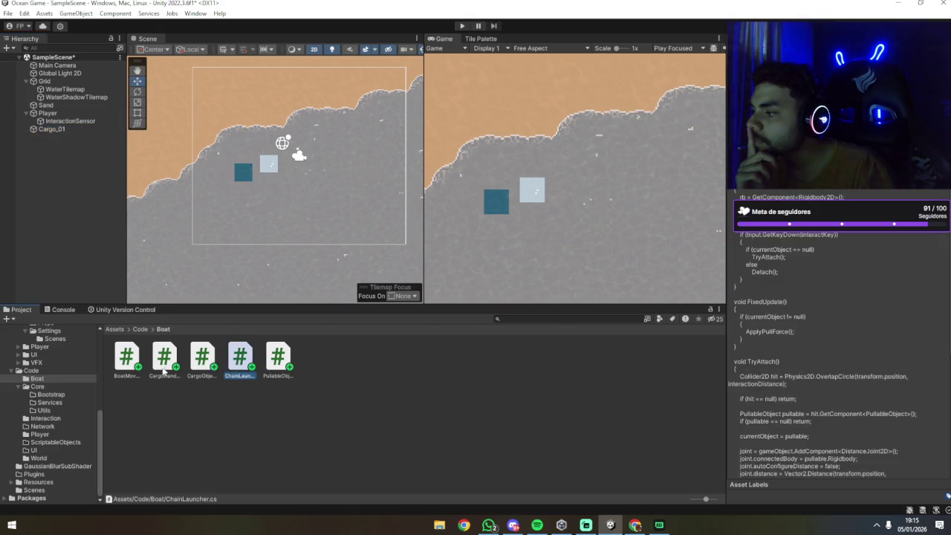
pyautogui.moveTo(243, 368); pyautogui.dragTo(164, 271)
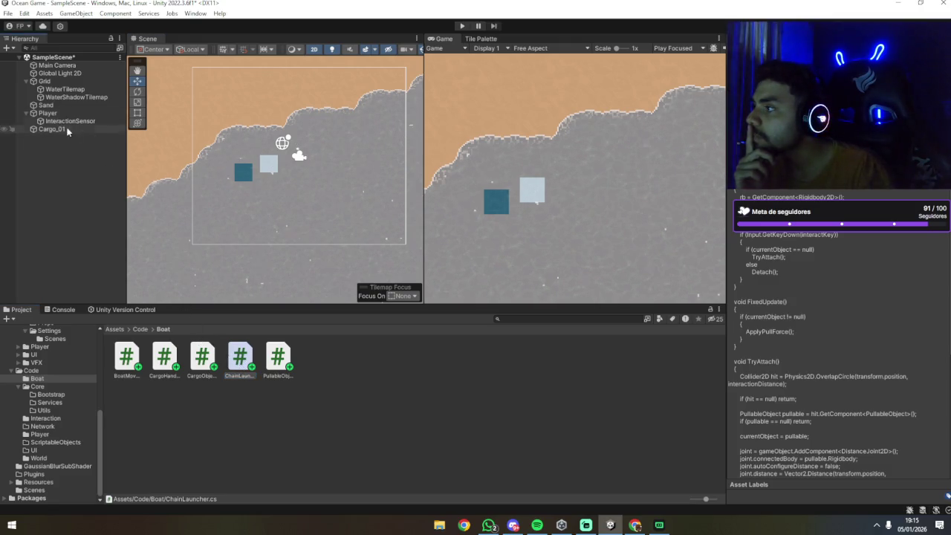
pyautogui.click(67, 121)
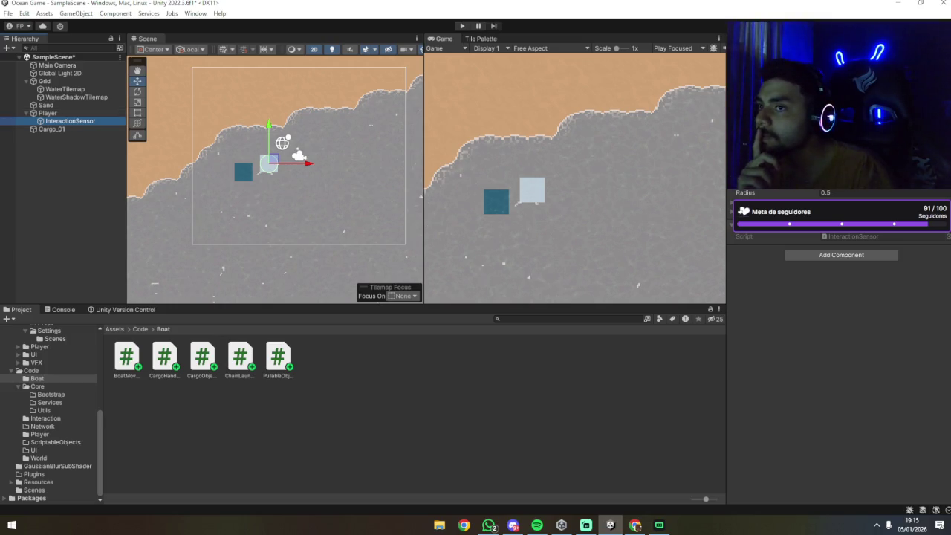
pyautogui.click(37, 202)
pyautogui.click(48, 119)
pyautogui.click(93, 195)
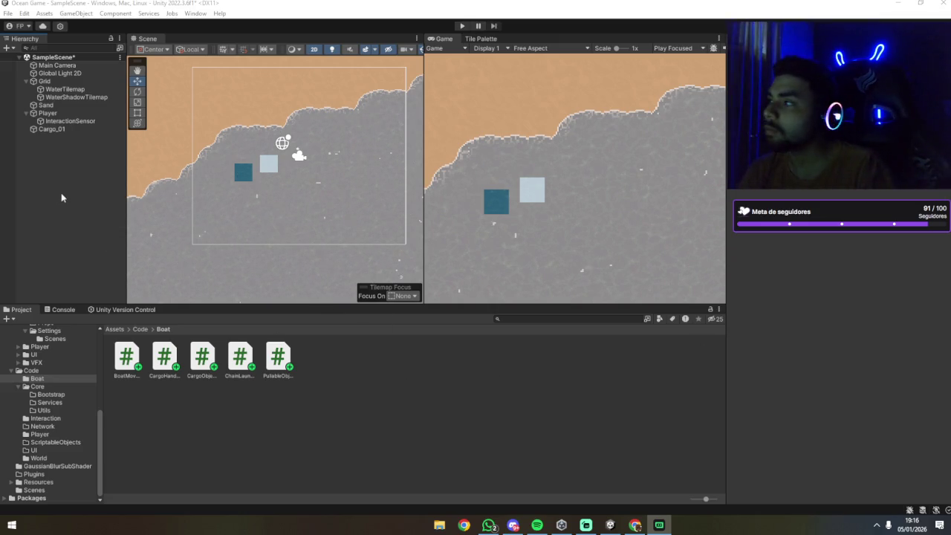
# Start Play mode and watch both cargo boxes drift down-left across the water.
pyautogui.click(422, 149)
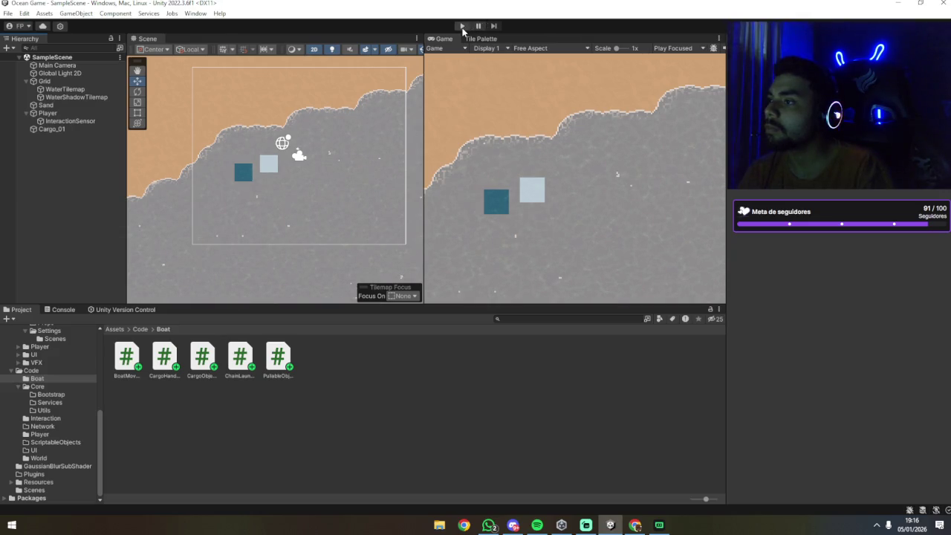
pyautogui.click(462, 26)
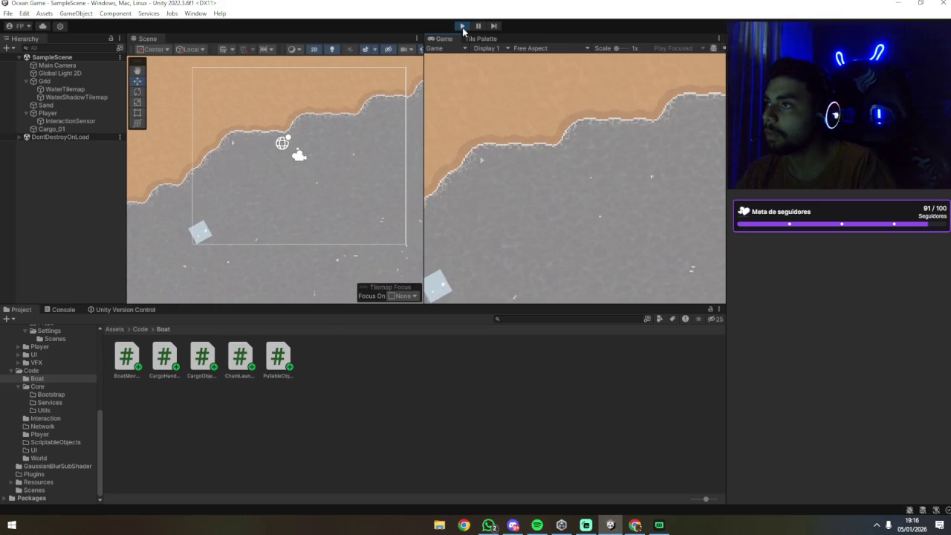
pyautogui.click(219, 230)
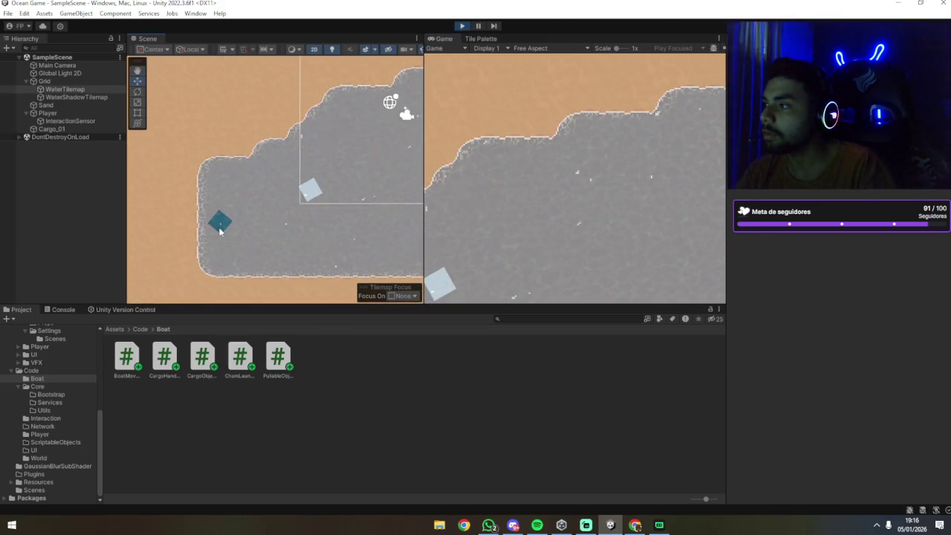
# Drag the cargo box and then the boat up and to the right in the running scene.
pyautogui.click(74, 137)
pyautogui.click(222, 222)
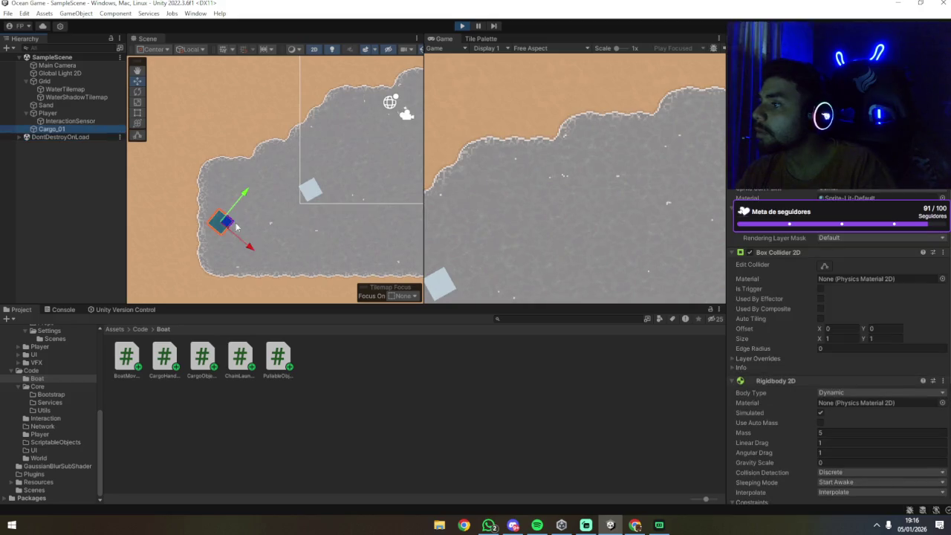
pyautogui.moveTo(223, 221)
pyautogui.mouseDown()
pyautogui.moveTo(338, 151)
pyautogui.moveTo(323, 171)
pyautogui.moveTo(336, 153)
pyautogui.mouseUp()
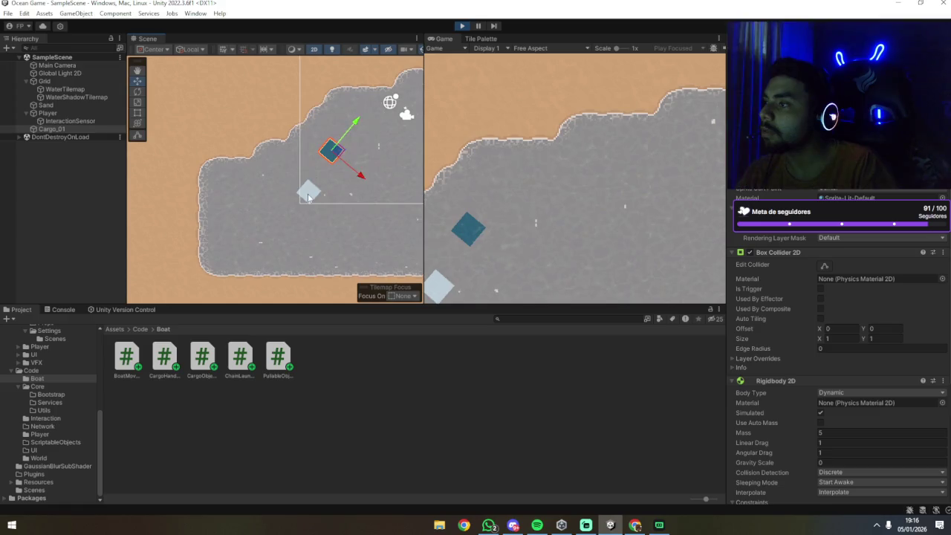
pyautogui.click(317, 192)
pyautogui.moveTo(317, 192); pyautogui.dragTo(361, 134)
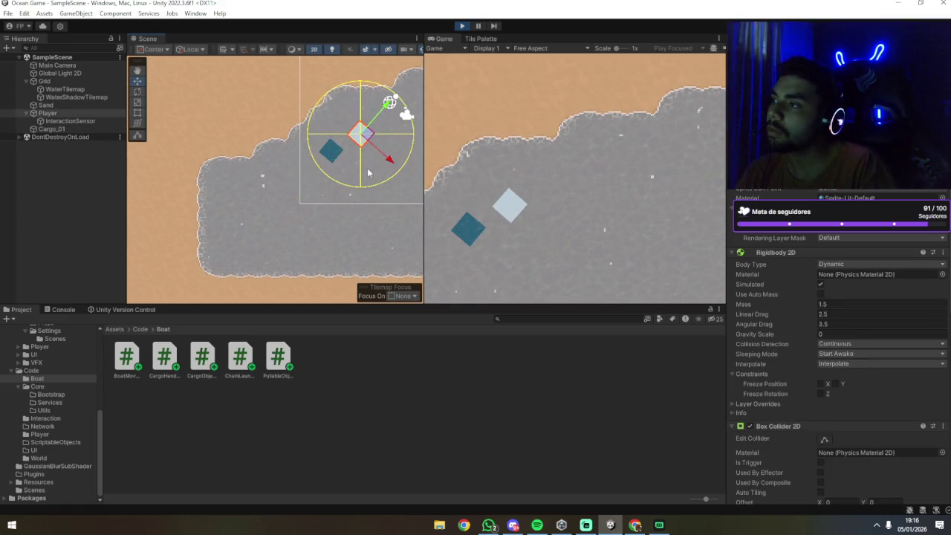
pyautogui.click(74, 120)
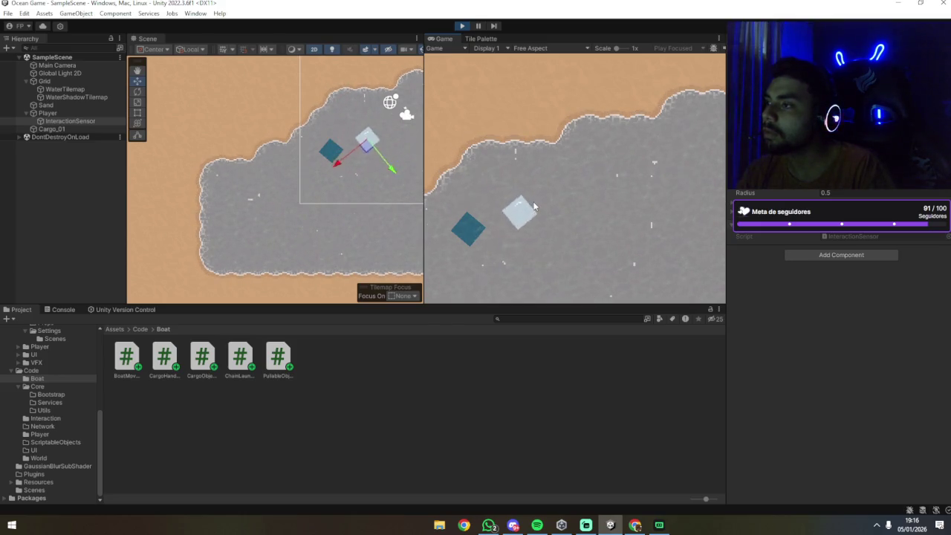
# Set Cargo_01's Rigidbody 2D Mass to 1.
pyautogui.click(77, 94)
pyautogui.click(52, 128)
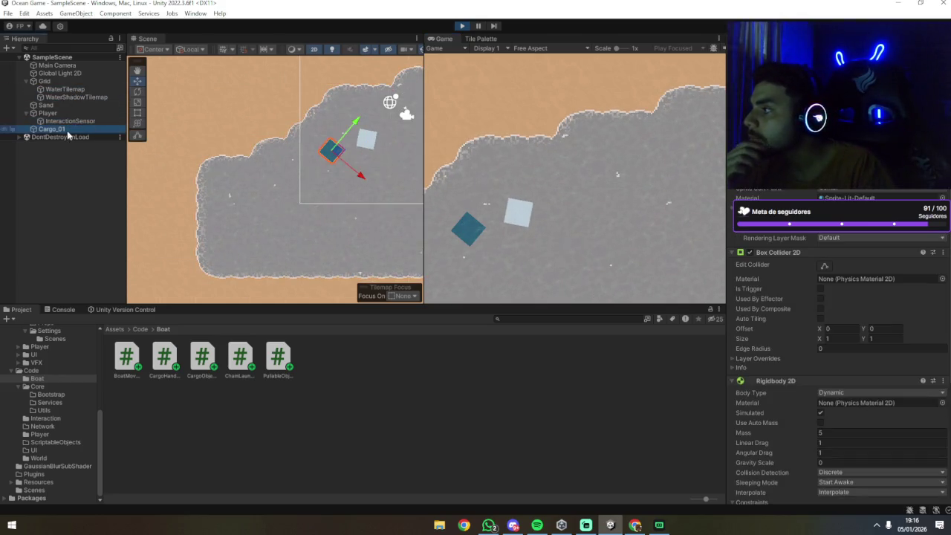
pyautogui.scroll(-4, 809, 371)
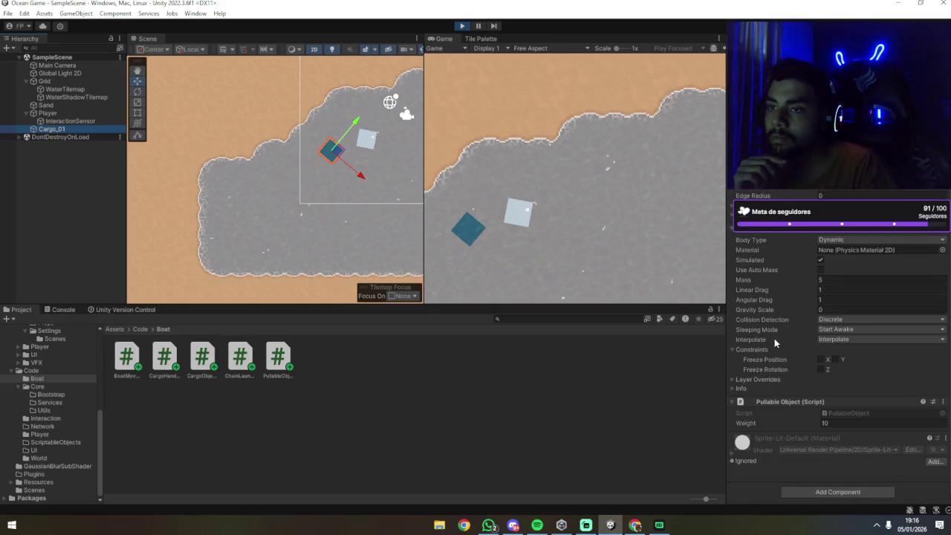
pyautogui.write('1')
pyautogui.hotkey('shift', 'Tab')
pyautogui.hotkey('shift', 'Tab')
pyautogui.write('1')
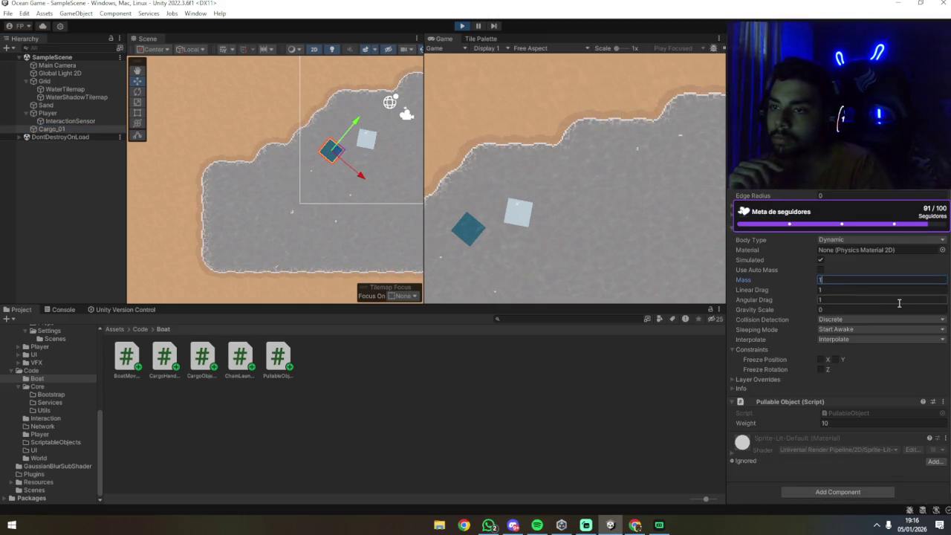
pyautogui.click(646, 176)
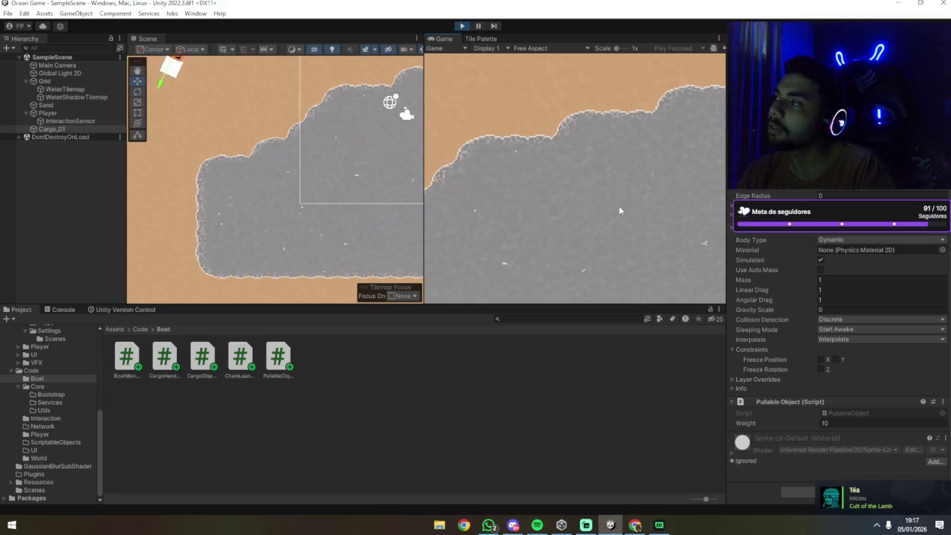
# Move the boat and the Cargo_01 box off the sand back into the water.
pyautogui.press('f')
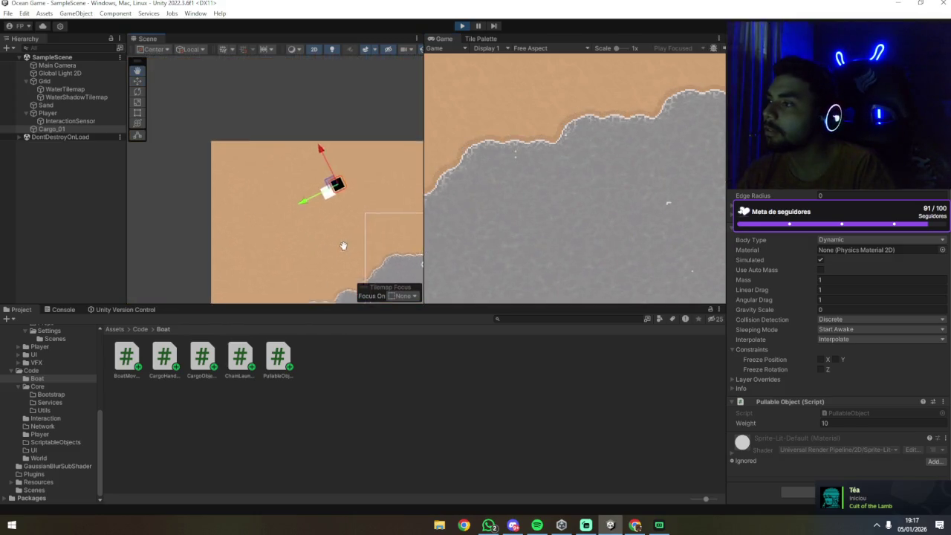
pyautogui.scroll(-5, 343, 244)
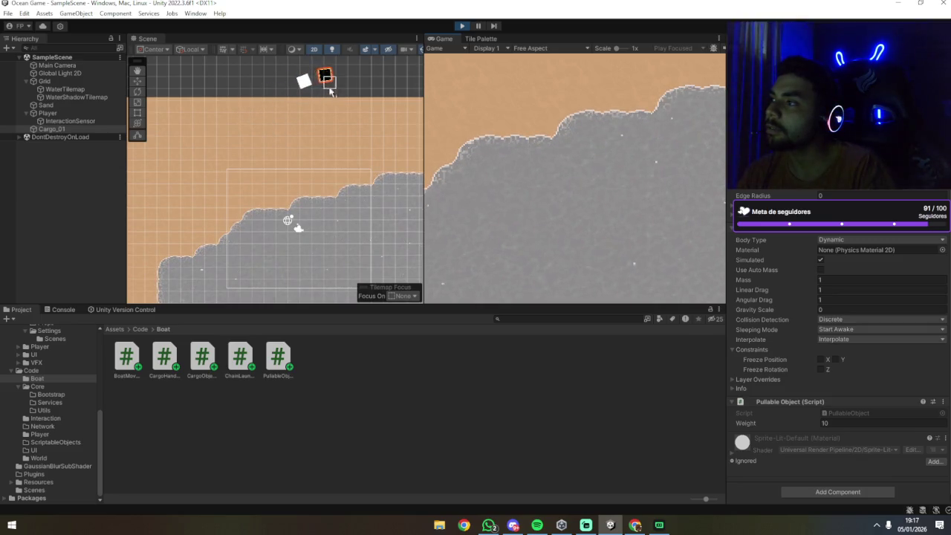
pyautogui.press('w')
pyautogui.click(287, 89)
pyautogui.moveTo(295, 90); pyautogui.dragTo(297, 227)
pyautogui.click(340, 74)
pyautogui.moveTo(339, 74); pyautogui.dragTo(269, 239)
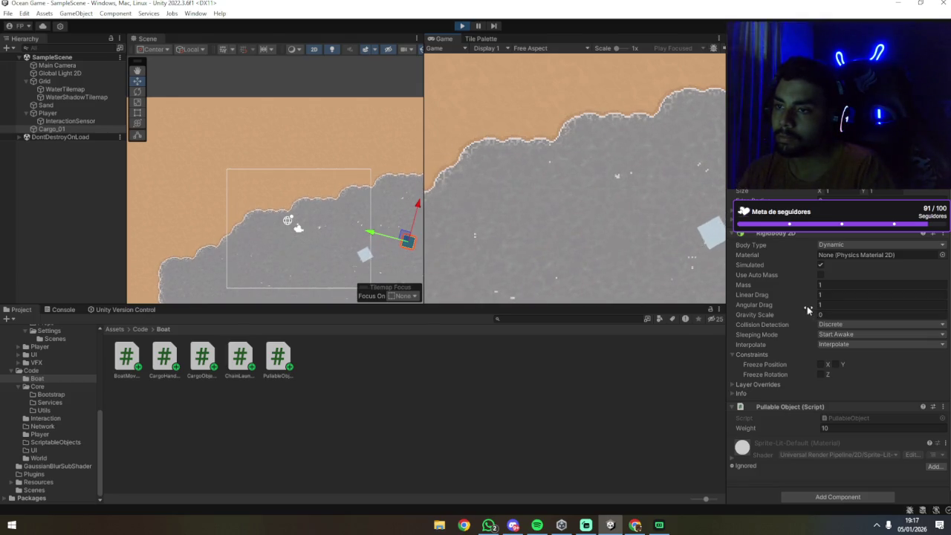
# Turn Cargo_01's interpolation off, then restore it to Interpolate.
pyautogui.click(839, 344)
pyautogui.click(843, 357)
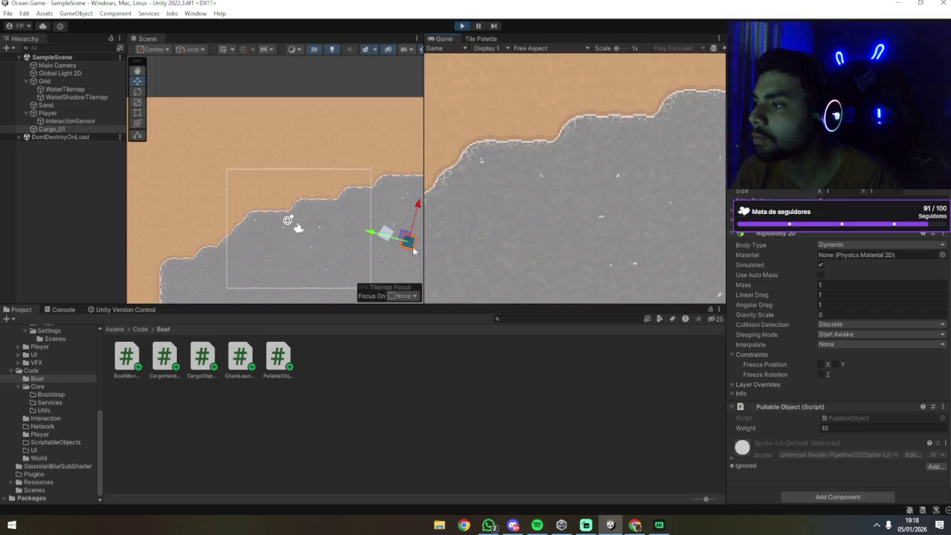
pyautogui.press('f')
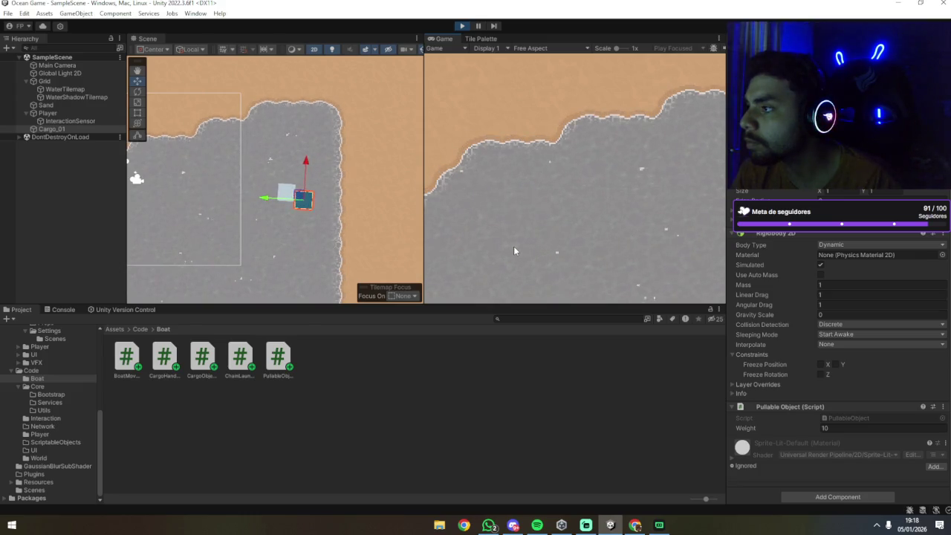
pyautogui.click(854, 344)
pyautogui.click(848, 365)
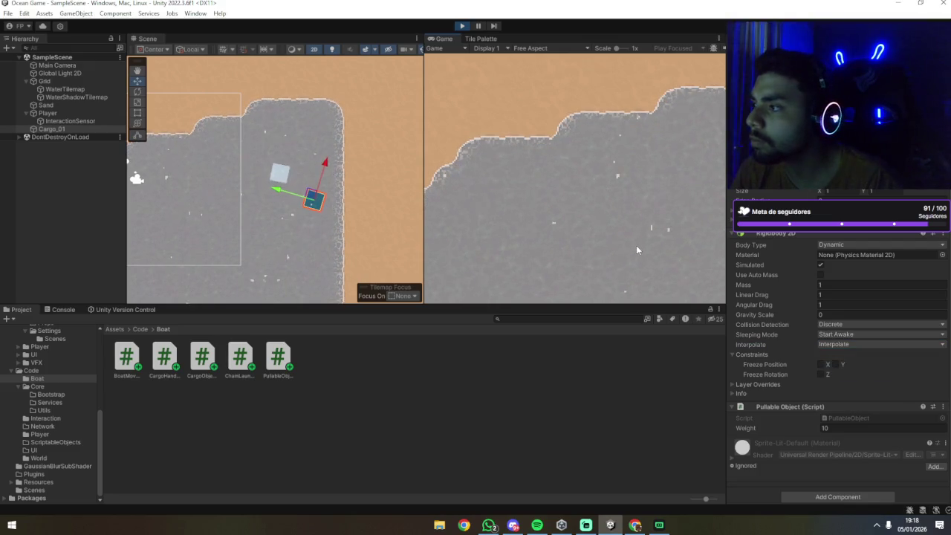
pyautogui.click(87, 113)
# Drive the boat to the sand's edge with A and W, panning the Scene view to follow it.
pyautogui.click(463, 203)
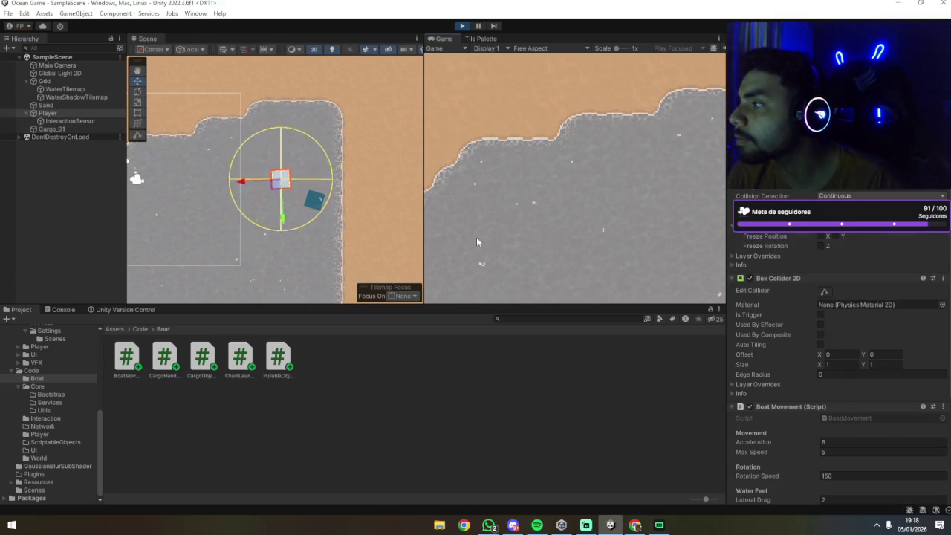
pyautogui.press('a')
pyautogui.press('w')
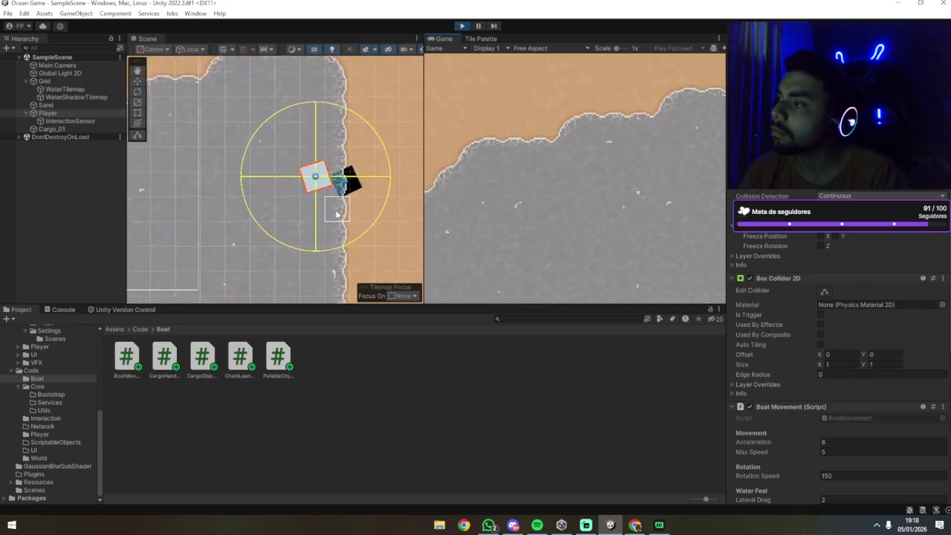
pyautogui.scroll(2, 337, 214)
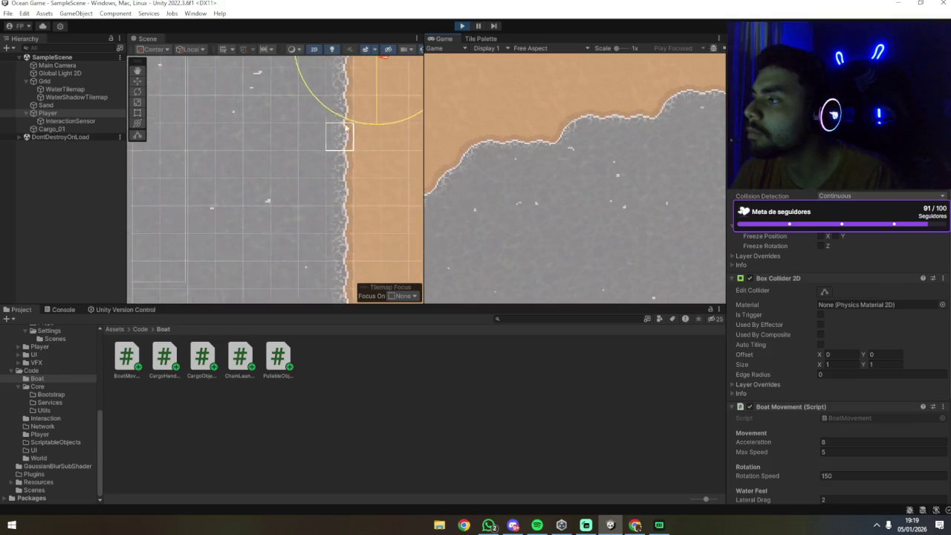
pyautogui.moveTo(335, 134); pyautogui.dragTo(260, 276)
pyautogui.scroll(-5, 802, 245)
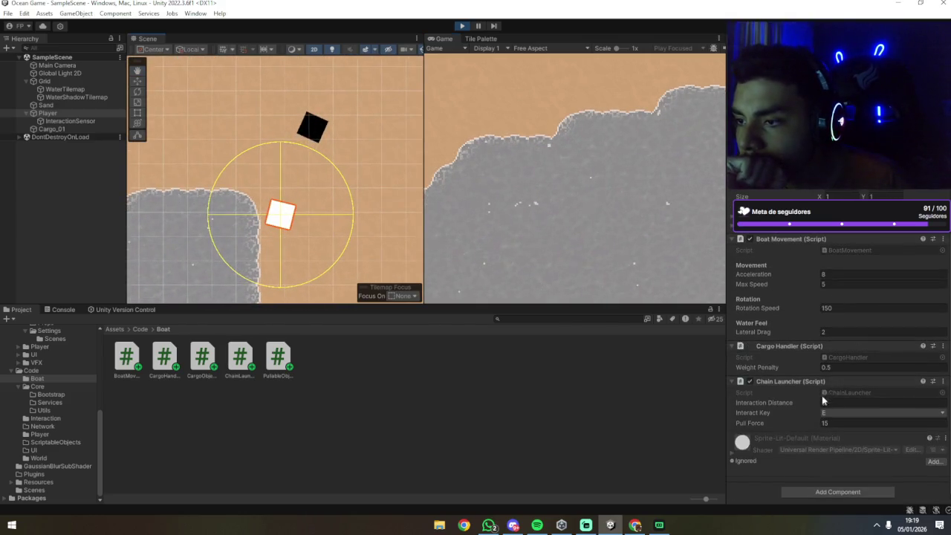
# Set the Chain Launcher's Interaction Distance to 10.
pyautogui.click(830, 402)
pyautogui.write('10')
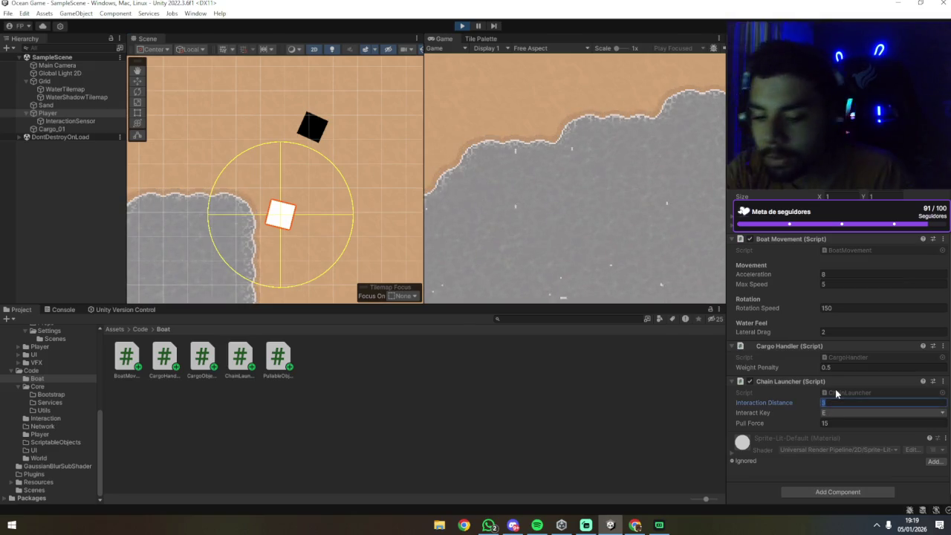
pyautogui.click(534, 208)
pyautogui.press('e')
pyautogui.press('e')
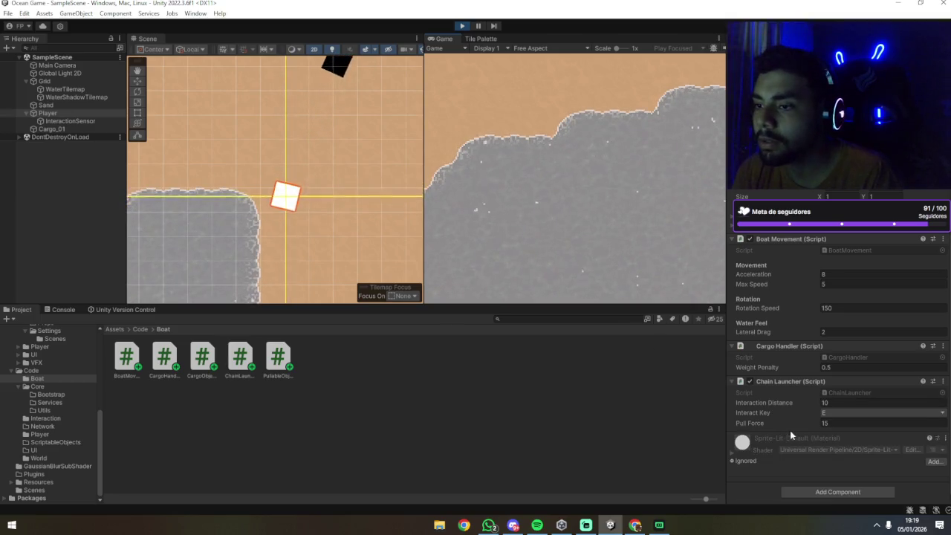
# Choose E as the Interact Key and enter a Pull Force of 150.
pyautogui.click(830, 413)
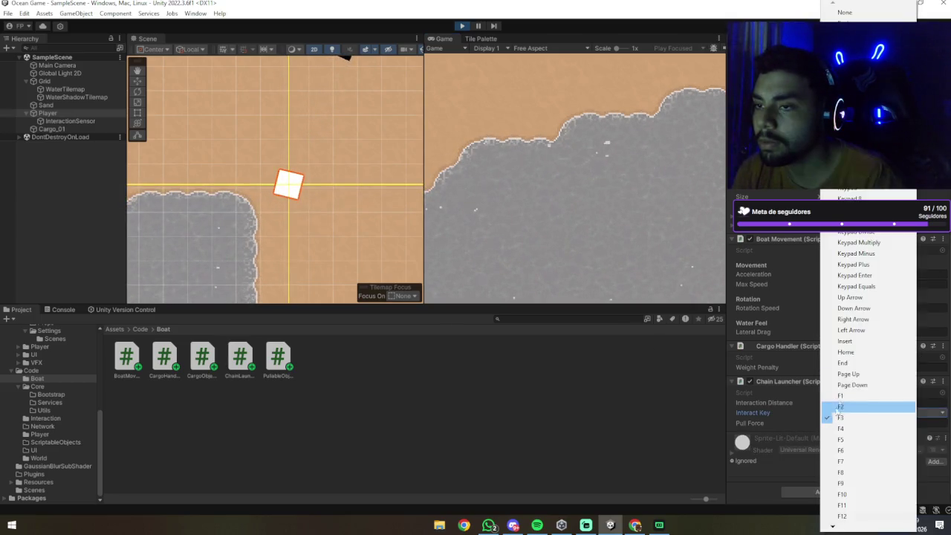
pyautogui.scroll(-5, 854, 408)
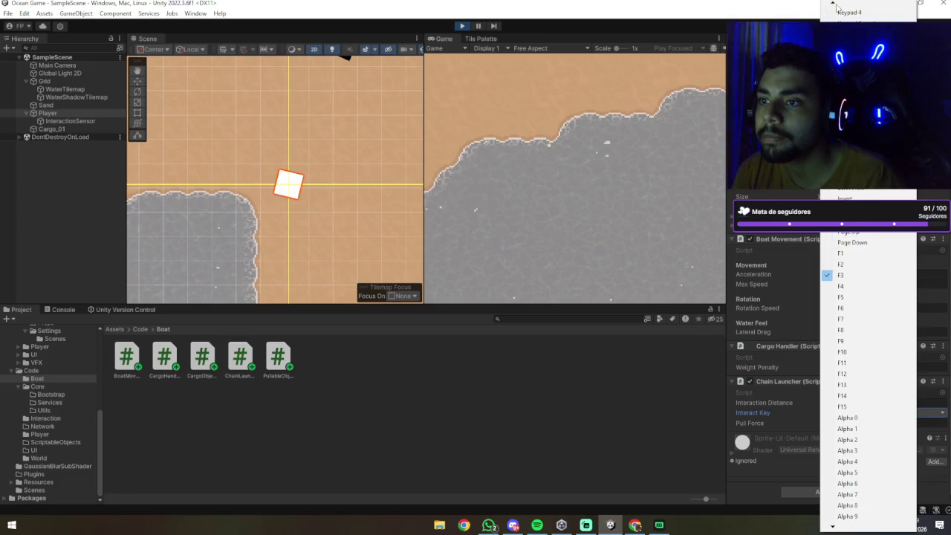
pyautogui.scroll(2, 836, 7)
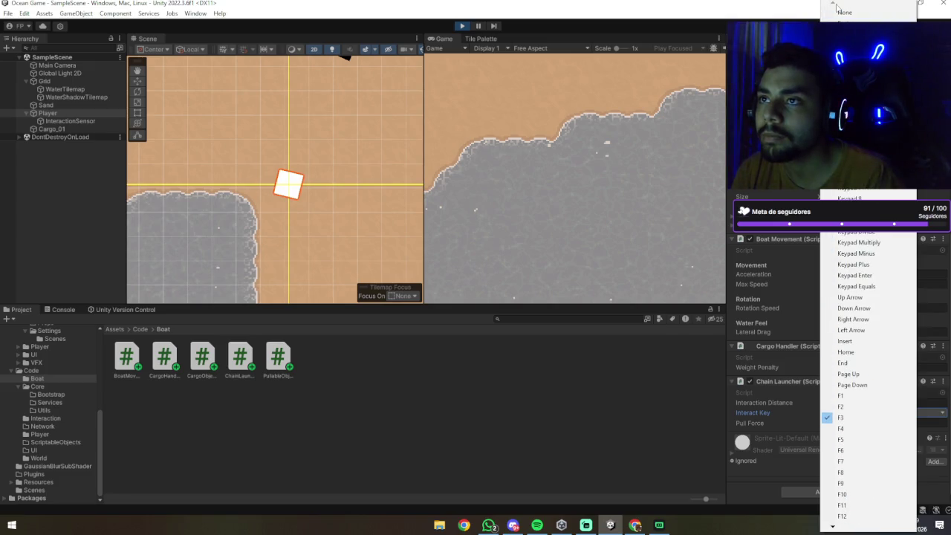
pyautogui.scroll(-3, 832, 527)
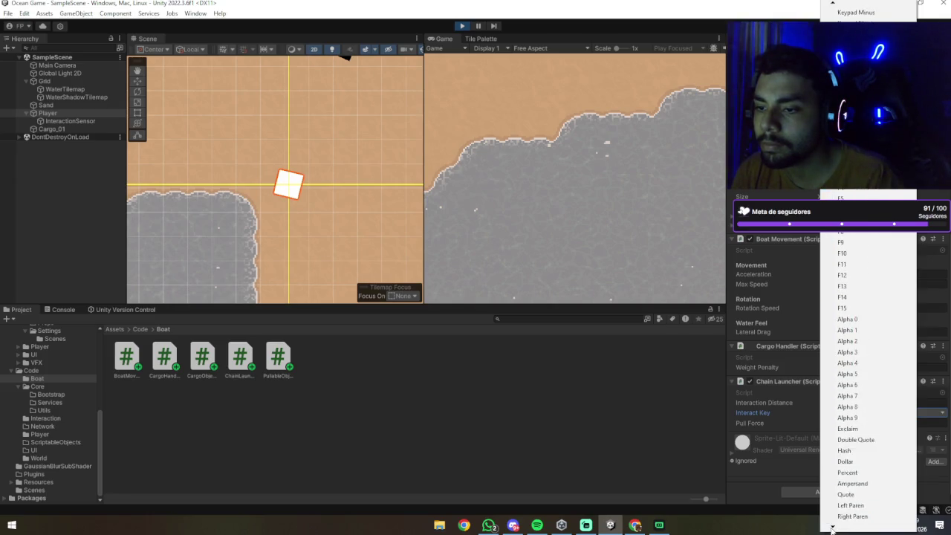
pyautogui.scroll(-3, 832, 528)
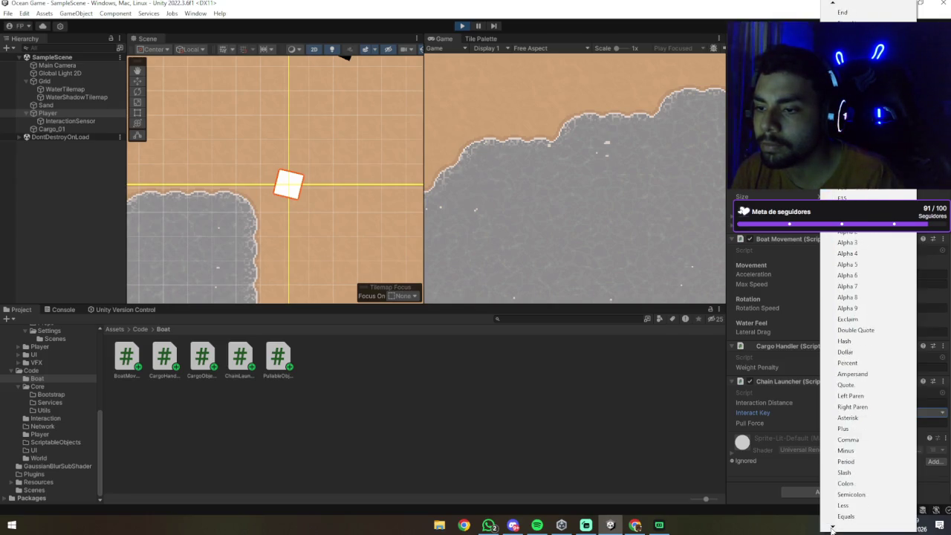
pyautogui.click(759, 496)
pyautogui.click(837, 414)
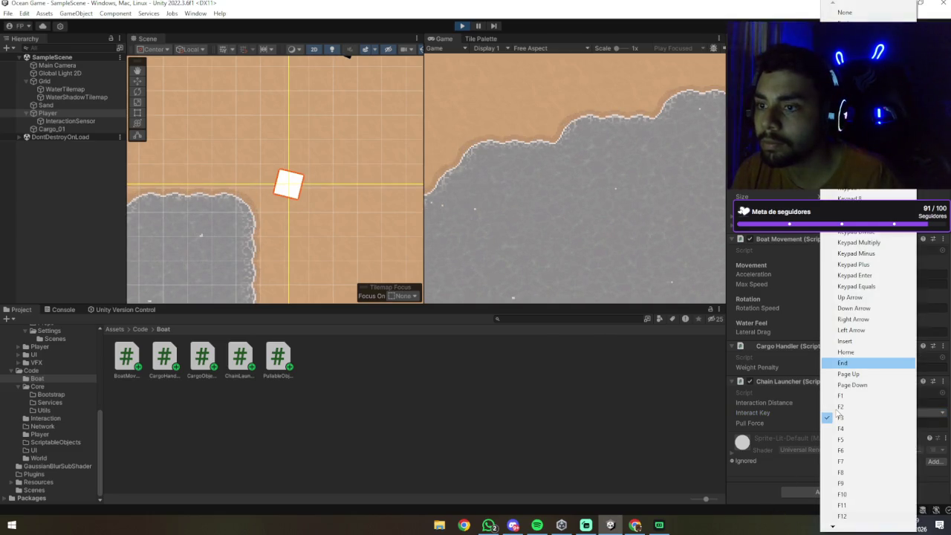
pyautogui.scroll(-20, 839, 407)
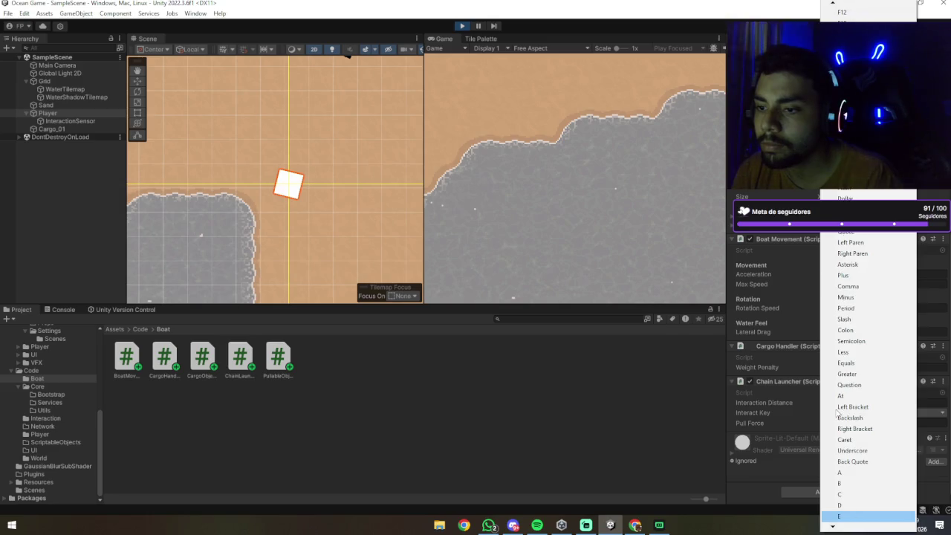
pyautogui.click(835, 413)
pyautogui.click(834, 422)
pyautogui.write('150')
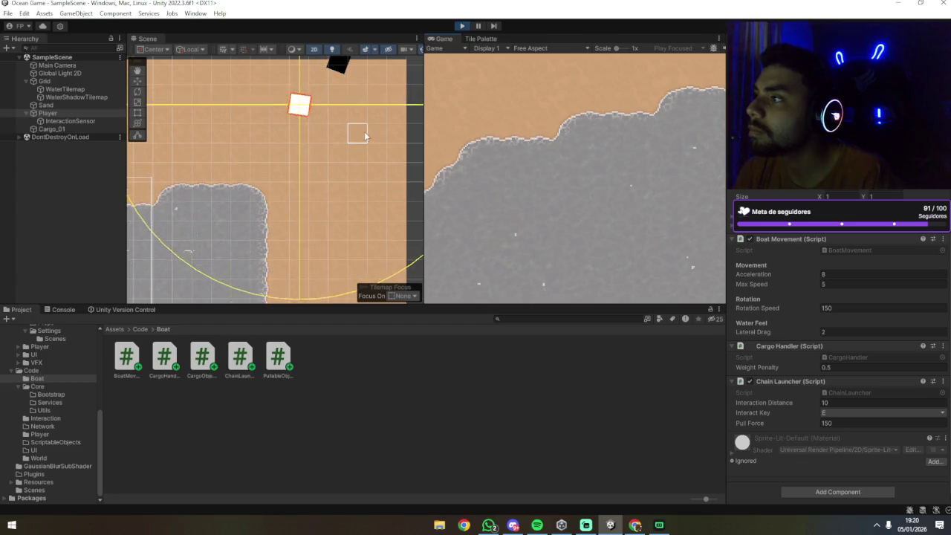
# Bring the boat into the middle of the Scene view and fire the chain with E.
pyautogui.scroll(-2, 356, 126)
pyautogui.moveTo(356, 117)
pyautogui.mouseDown()
pyautogui.moveTo(321, 259)
pyautogui.moveTo(346, 223)
pyautogui.mouseUp()
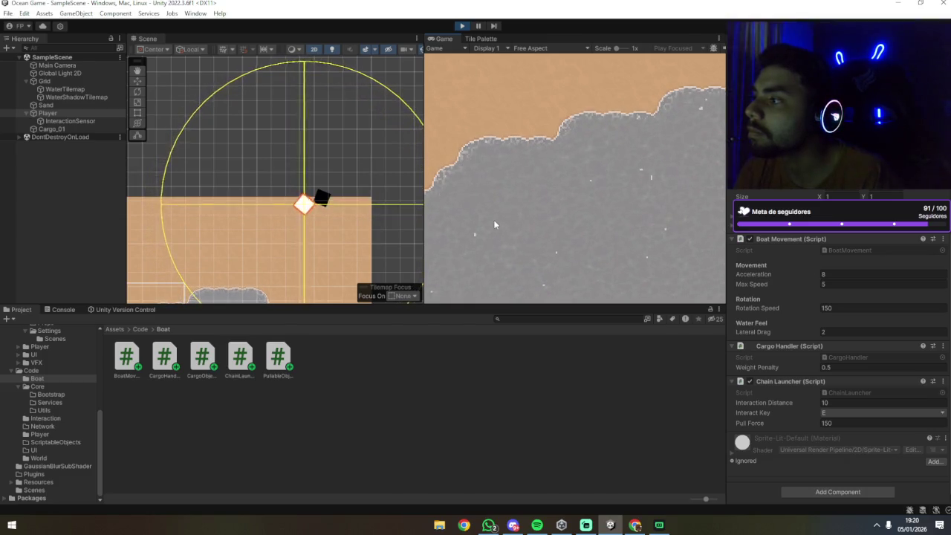
pyautogui.press('e')
pyautogui.press('e')
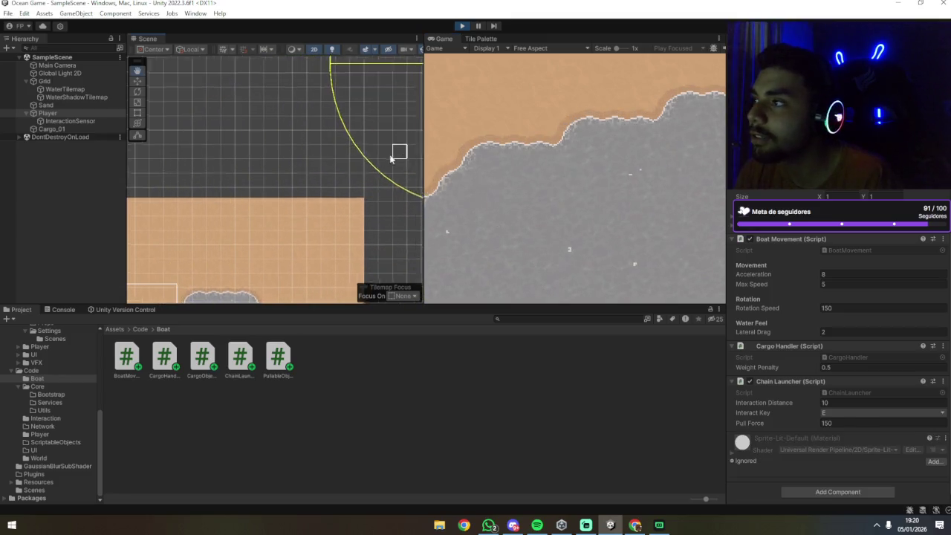
# Drag Cargo_01 down-left into the water with the Move tool.
pyautogui.scroll(-3, 283, 185)
pyautogui.scroll(-2, 283, 184)
pyautogui.moveTo(261, 198)
pyautogui.mouseDown()
pyautogui.moveTo(364, 132)
pyautogui.moveTo(191, 265)
pyautogui.mouseUp()
pyautogui.click(140, 83)
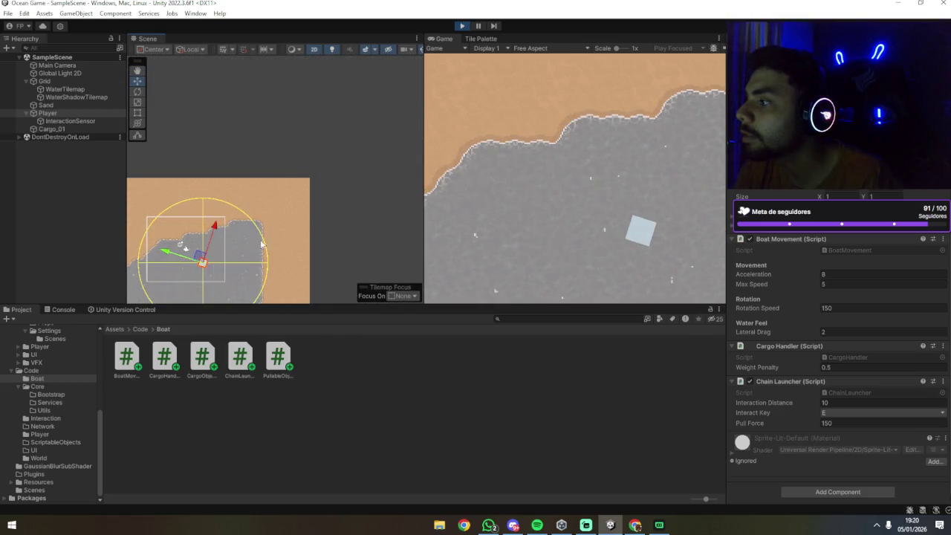
pyautogui.click(307, 106)
pyautogui.moveTo(307, 106)
pyautogui.mouseDown()
pyautogui.moveTo(233, 225)
pyautogui.moveTo(357, 194)
pyautogui.moveTo(277, 218)
pyautogui.mouseUp()
# Set Cargo_01's Pullable Object Weight to 1, then reselect the Player boat.
pyautogui.scroll(3, 263, 213)
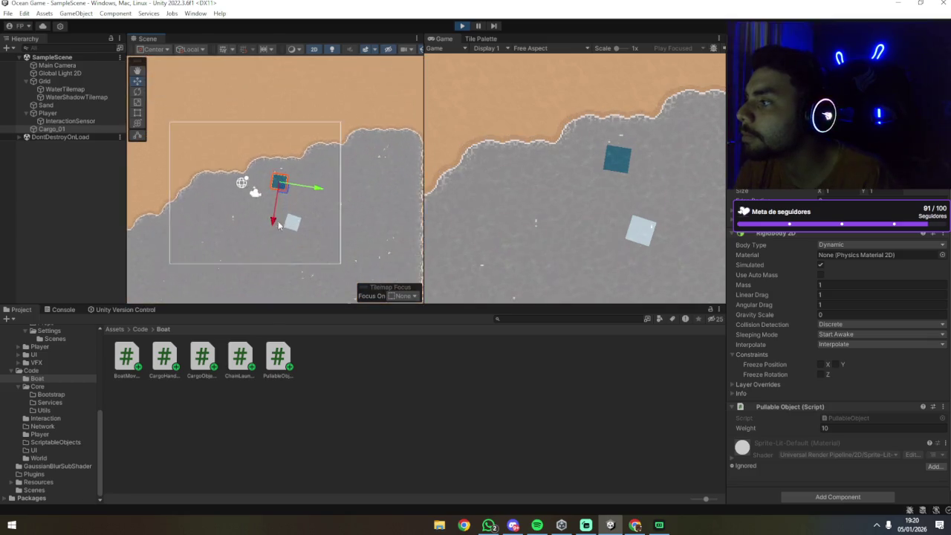
pyautogui.scroll(3, 279, 226)
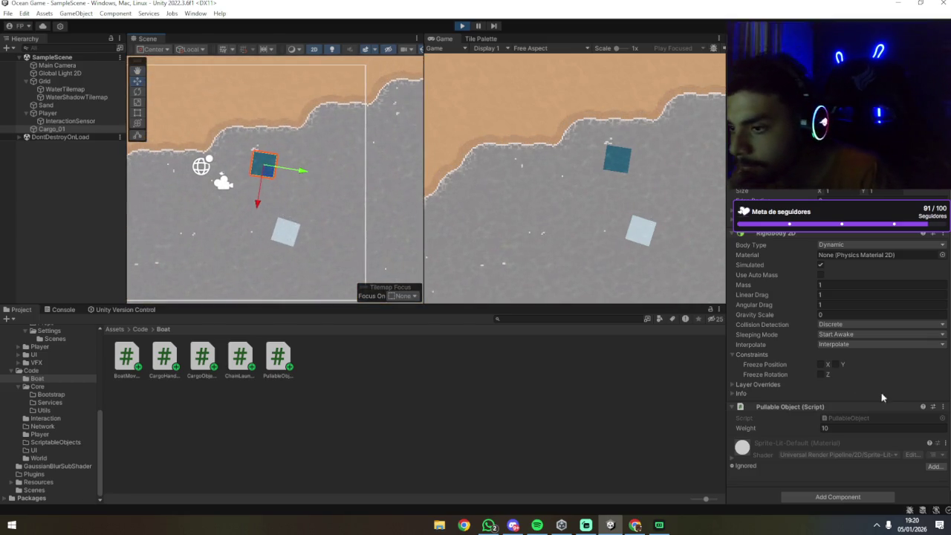
pyautogui.click(833, 428)
pyautogui.write('1')
pyautogui.press('Return')
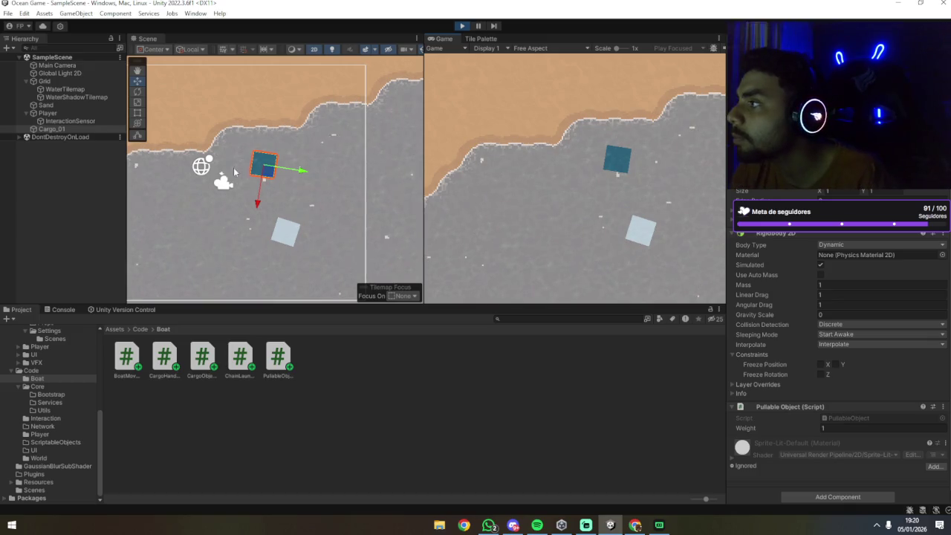
pyautogui.click(49, 113)
pyautogui.scroll(-5, 844, 439)
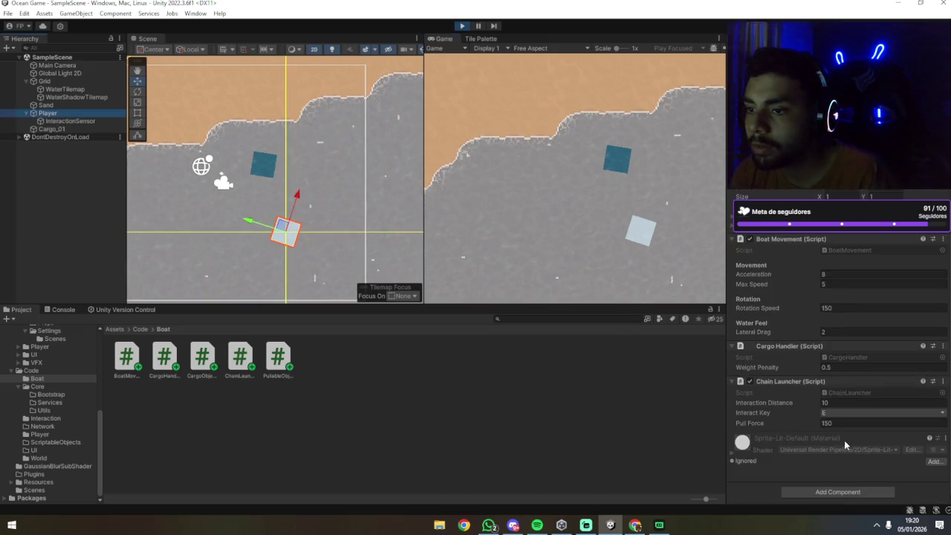
# Trim the Chain Launcher Pull Force from 150 to 15 and return to the running game.
pyautogui.click(840, 423)
pyautogui.press('BackSpace')
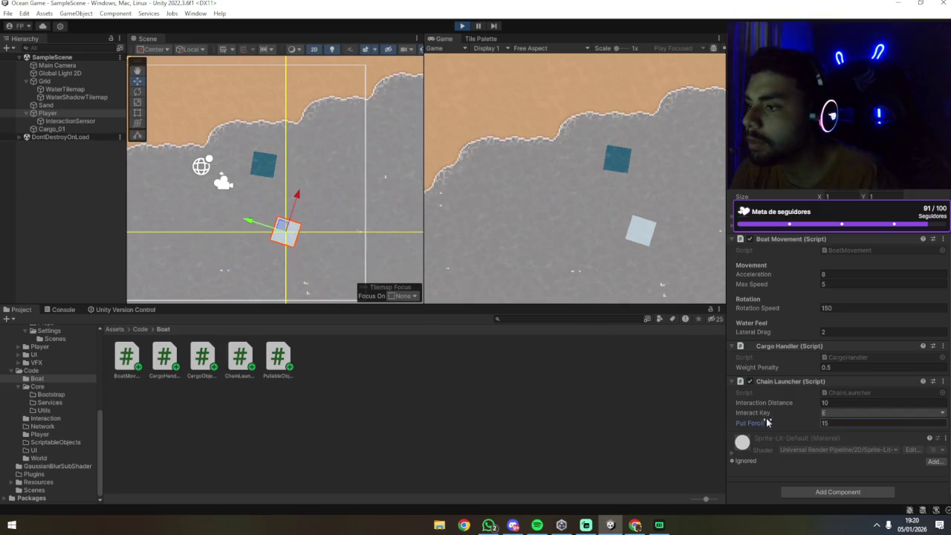
pyautogui.click(530, 206)
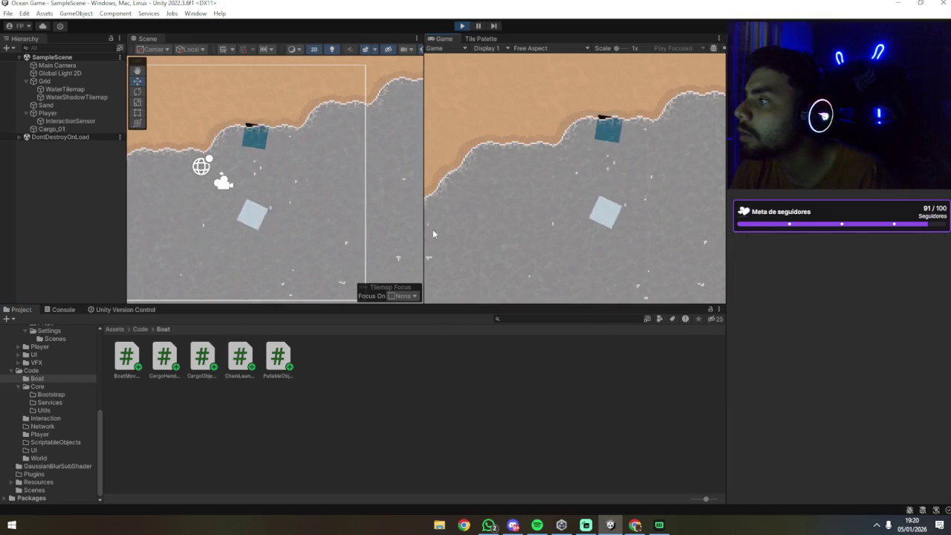
# Select the boat in the Scene view and frame it with F.
pyautogui.click(272, 179)
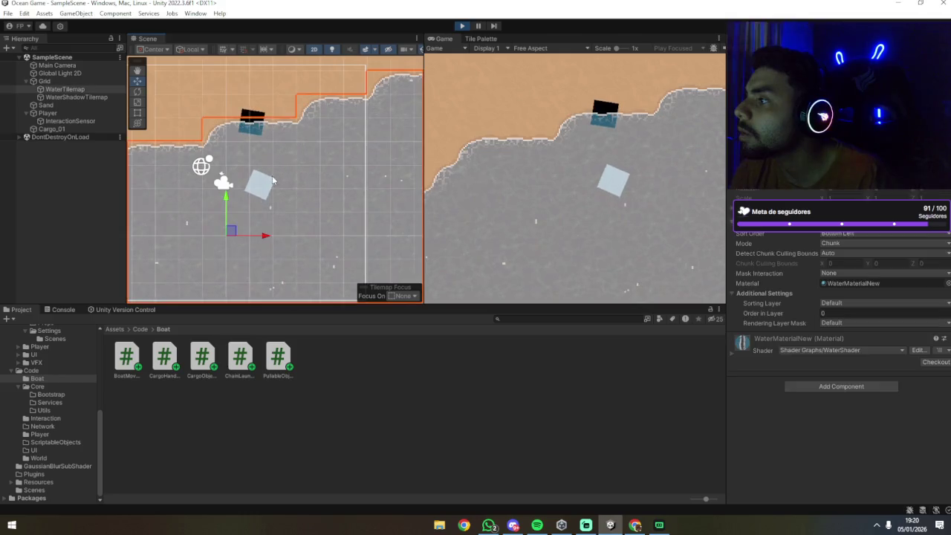
pyautogui.click(273, 180)
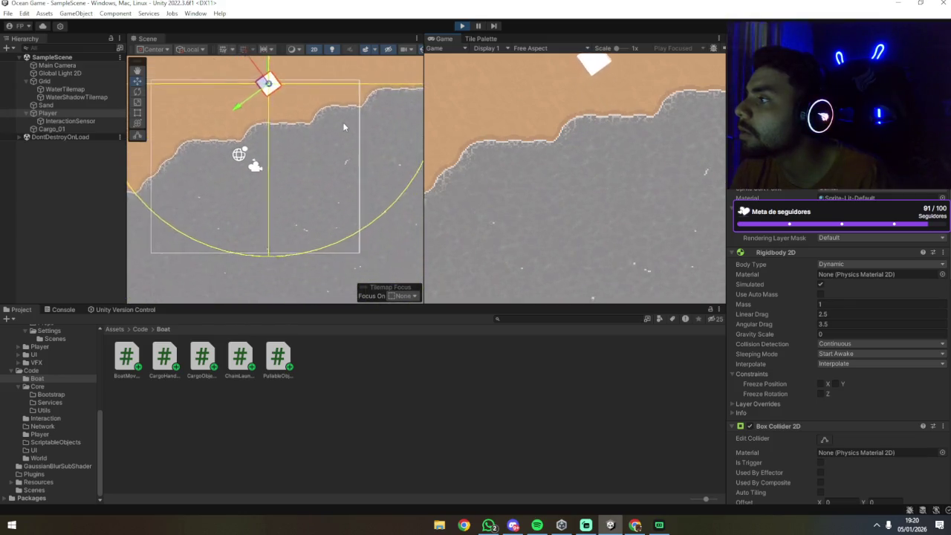
pyautogui.press('f')
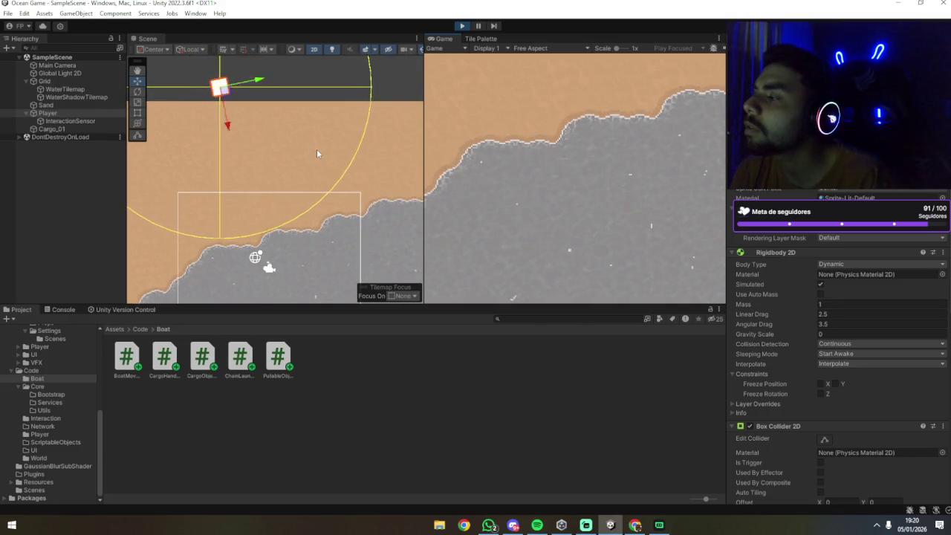
pyautogui.press('f')
pyautogui.press('e')
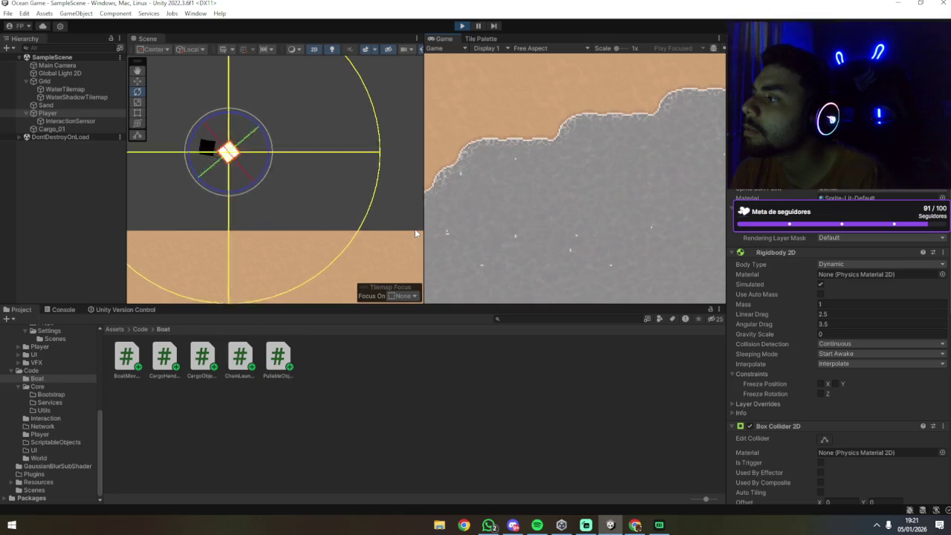
pyautogui.click(138, 81)
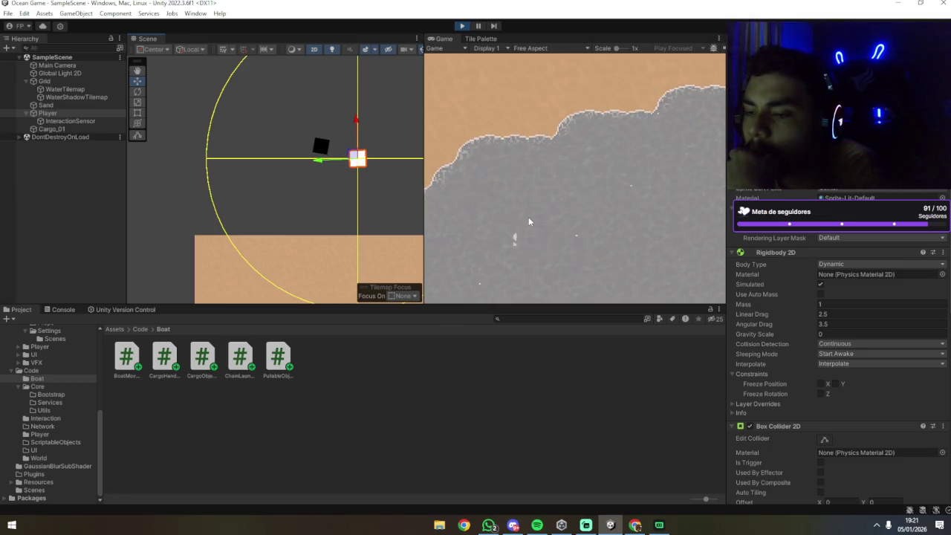
# Switch away to another app and back, then select the cargo box.
pyautogui.scroll(-10, 854, 334)
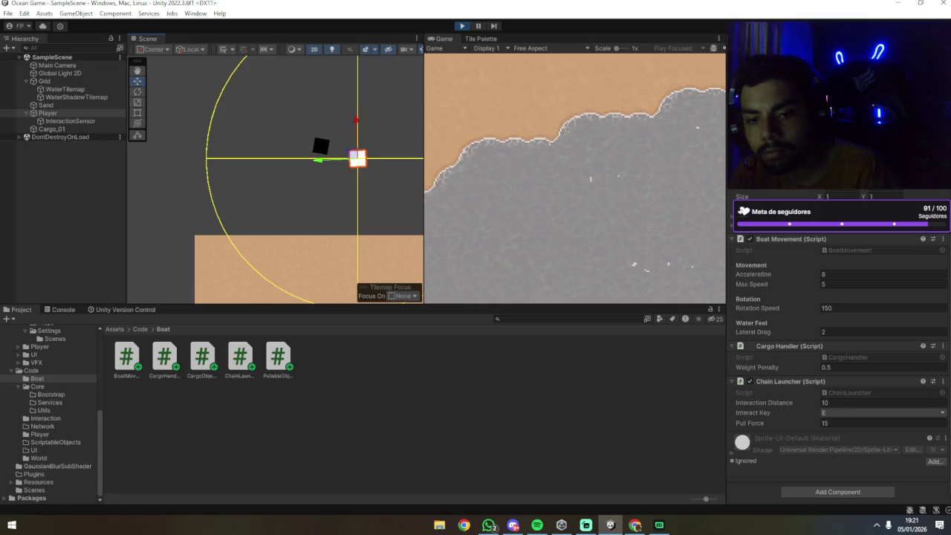
pyautogui.hotkey('alt', 'Tab')
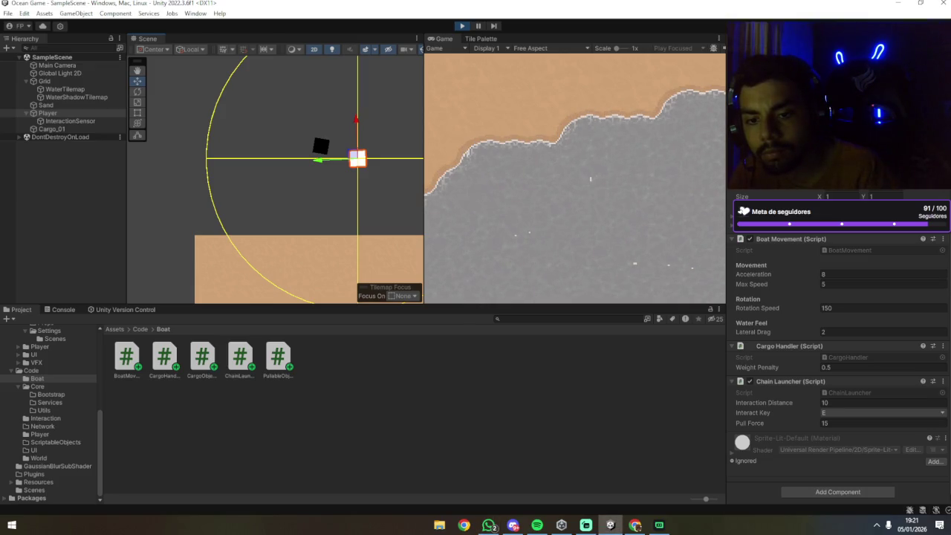
pyautogui.hotkey('alt', 'Tab')
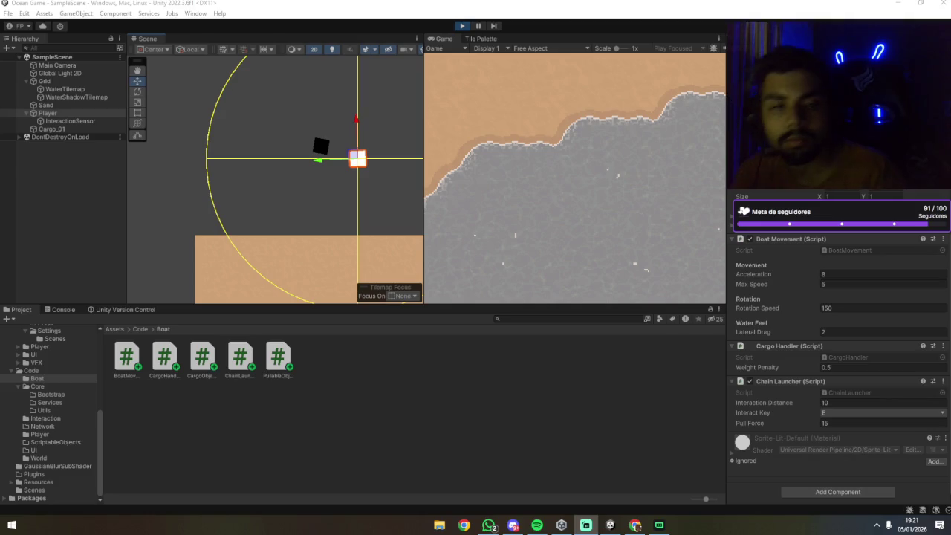
pyautogui.hotkey('alt', 'Tab')
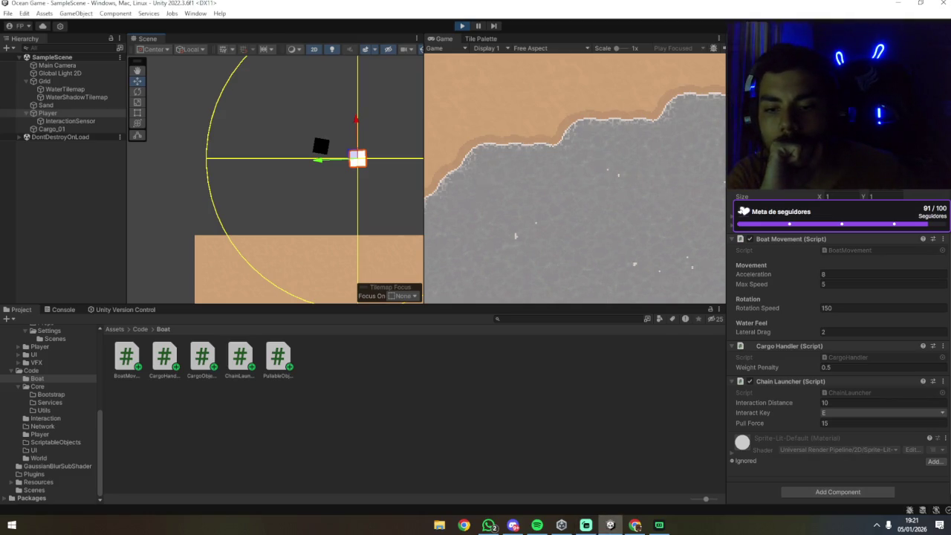
pyautogui.hotkey('alt', 'Tab')
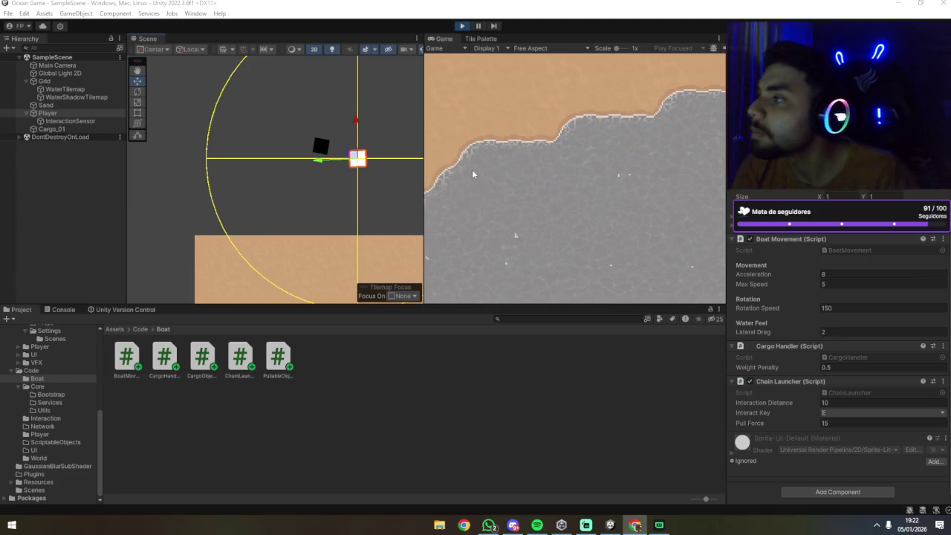
pyautogui.click(321, 145)
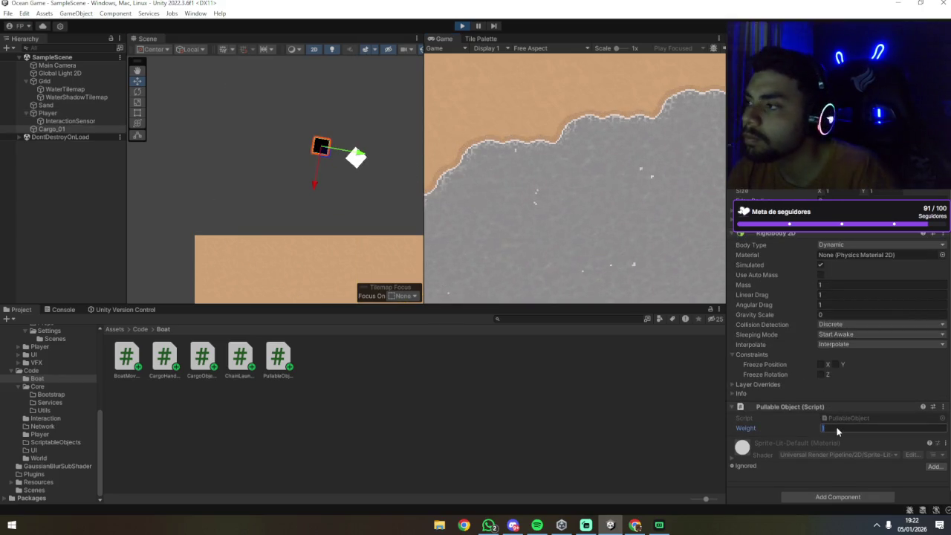
# Set Cargo_01's Pullable Object Weight to 20, then select and frame the moving boat.
pyautogui.write('20')
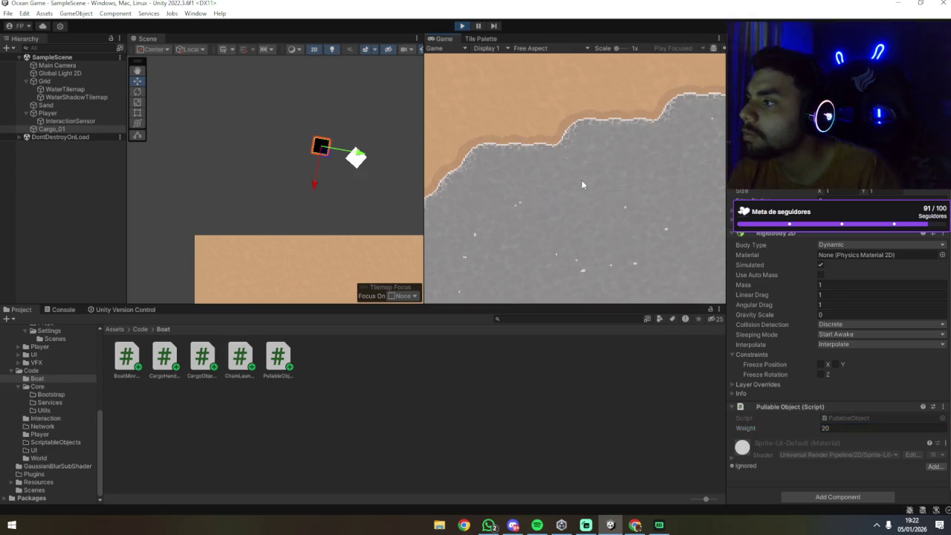
pyautogui.click(370, 160)
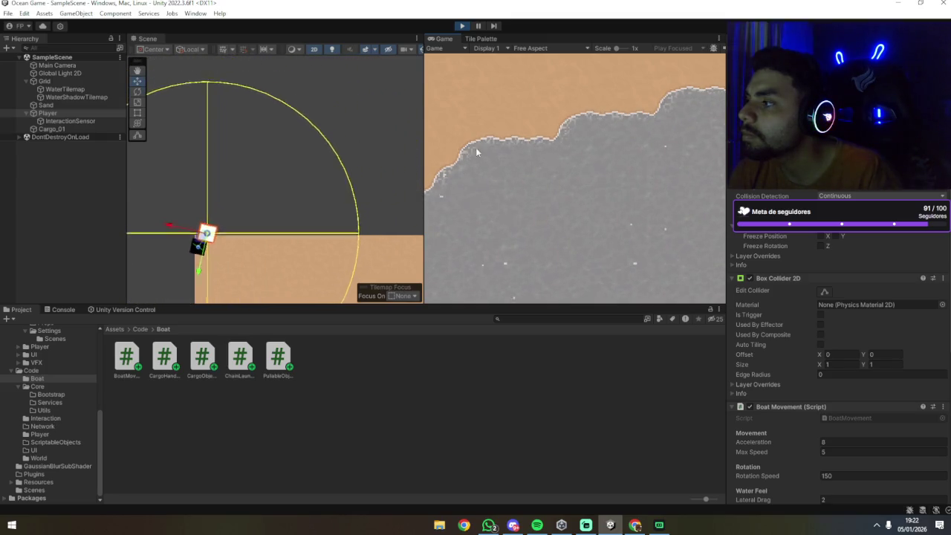
pyautogui.scroll(-2, 357, 219)
pyautogui.moveTo(357, 219); pyautogui.dragTo(283, 11)
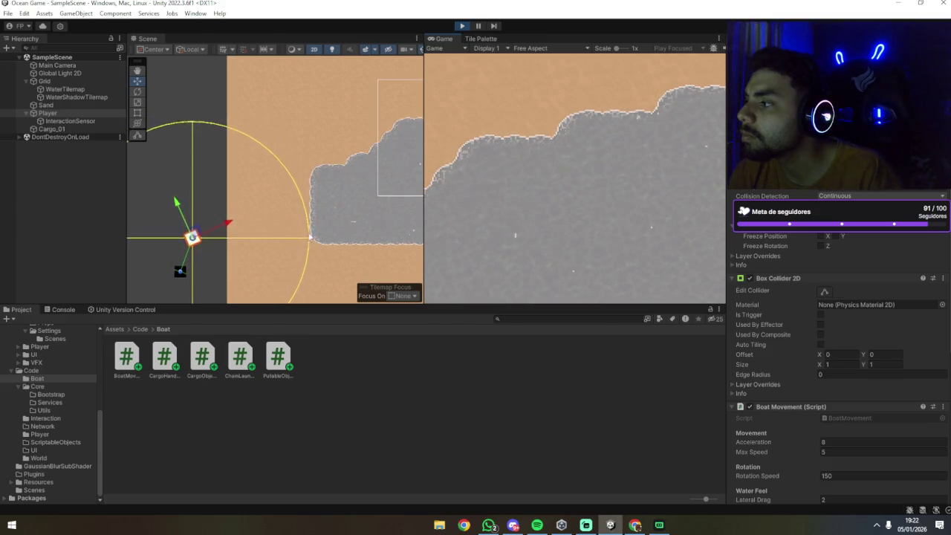
pyautogui.press('f')
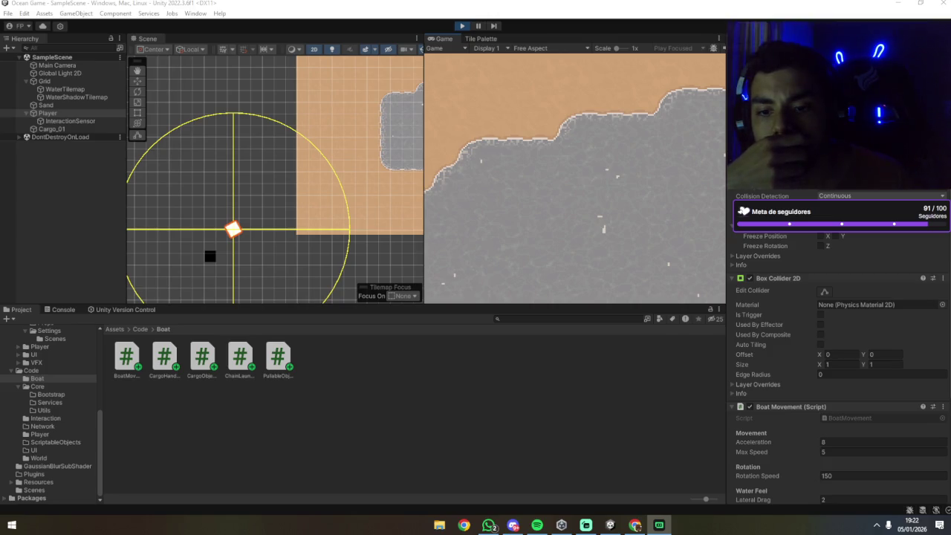
# Switch between Unity and another open app while the test runs.
pyautogui.hotkey('alt', 'Tab')
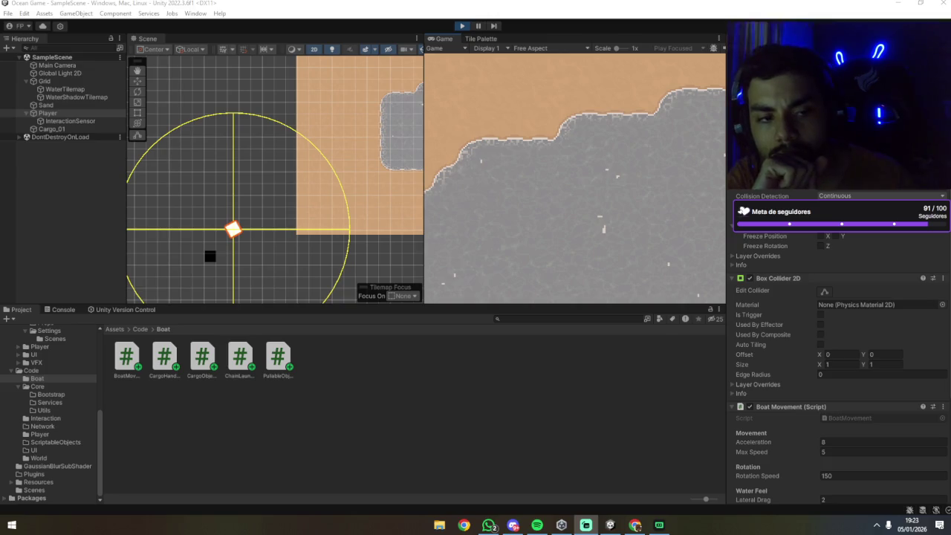
pyautogui.hotkey('alt', 'Tab')
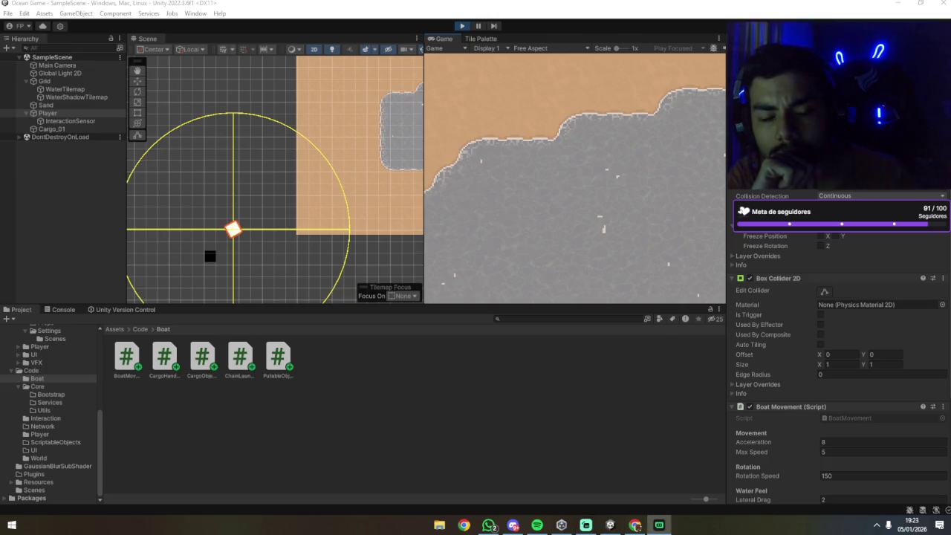
pyautogui.hotkey('alt', 'Tab')
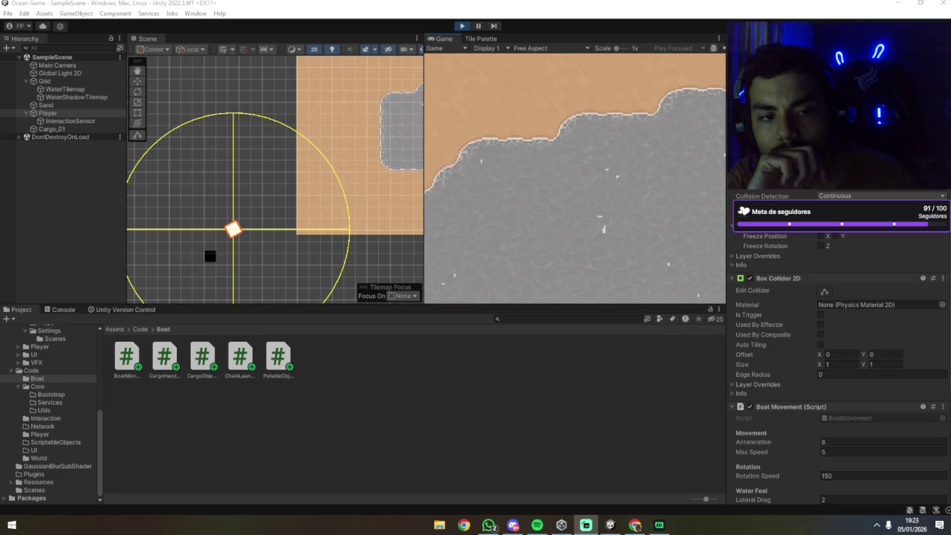
pyautogui.hotkey('alt', 'Tab')
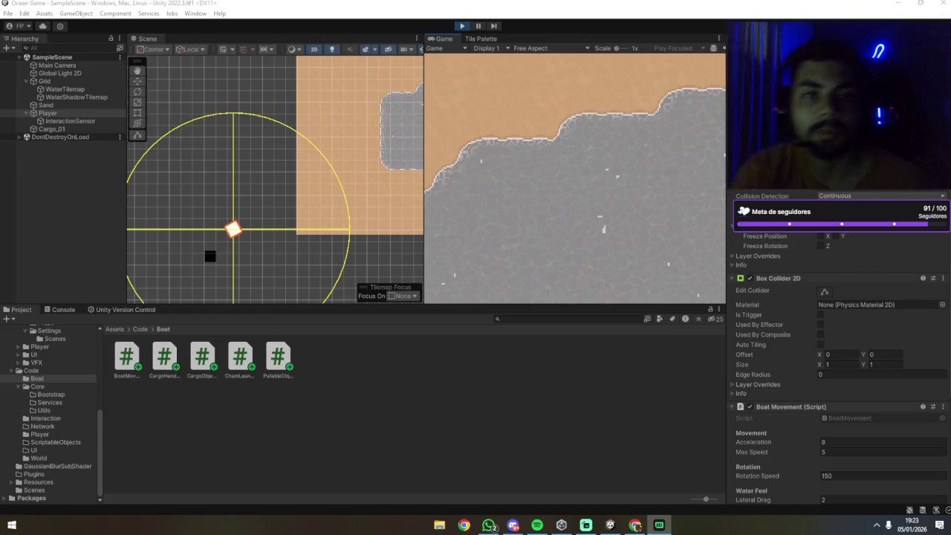
pyautogui.hotkey('alt', 'Tab')
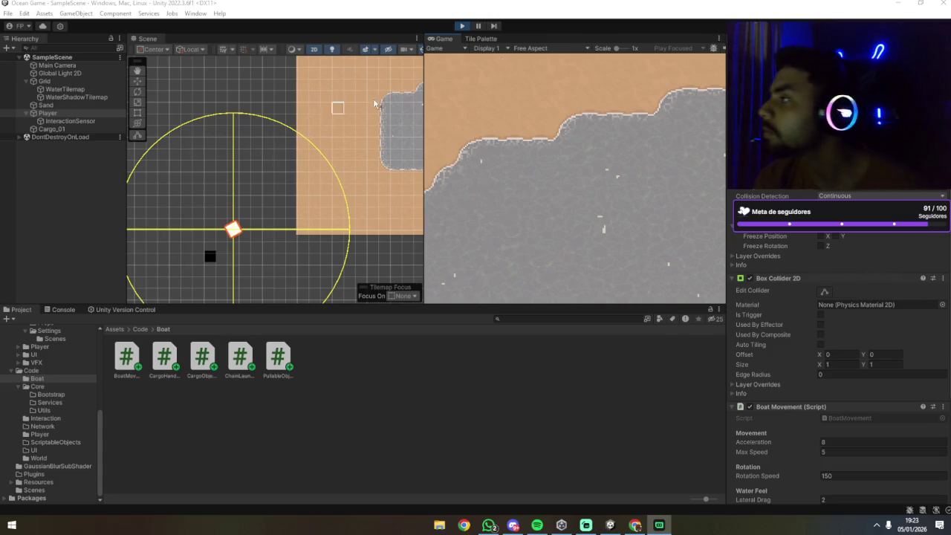
# Stop Play mode and review the InteractionSensor, Player and cargo box settings.
pyautogui.click(463, 27)
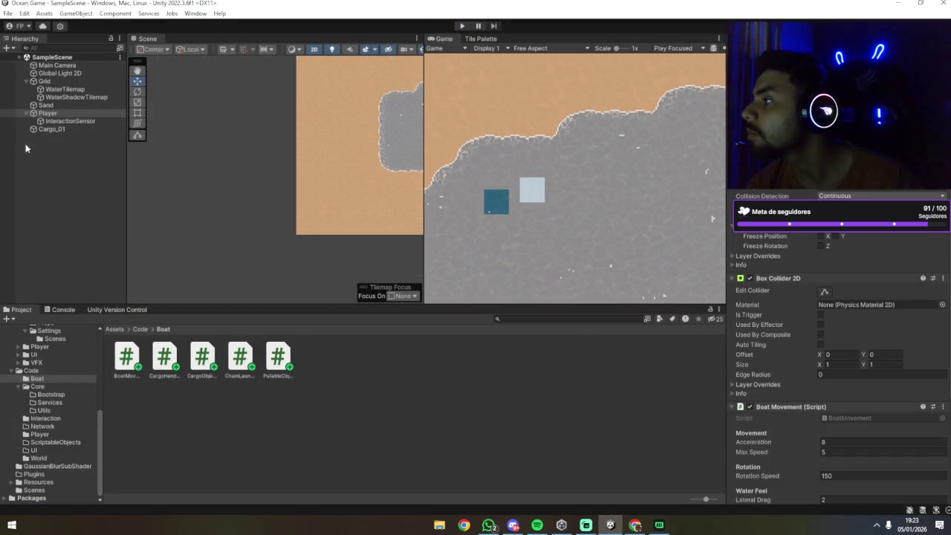
pyautogui.click(65, 121)
pyautogui.click(730, 224)
pyautogui.click(46, 113)
pyautogui.click(52, 130)
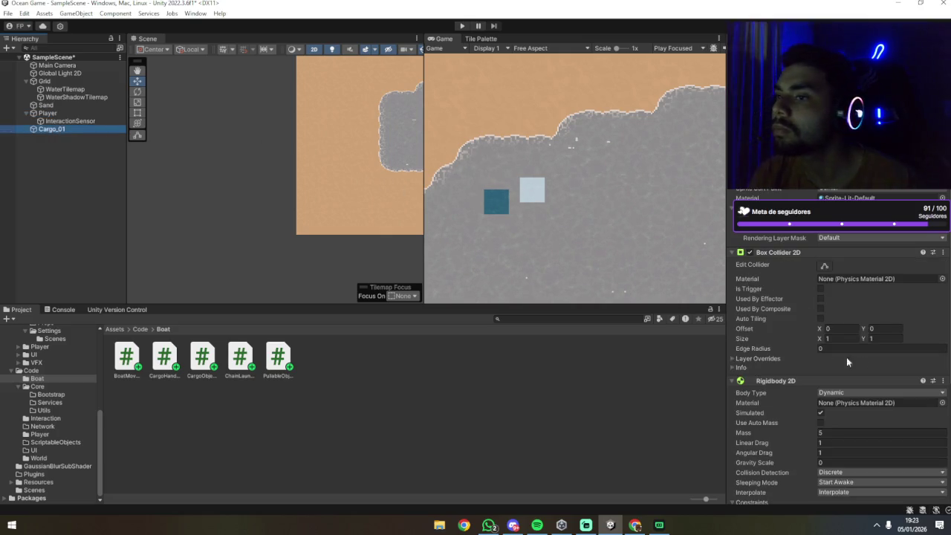
pyautogui.scroll(-5, 762, 352)
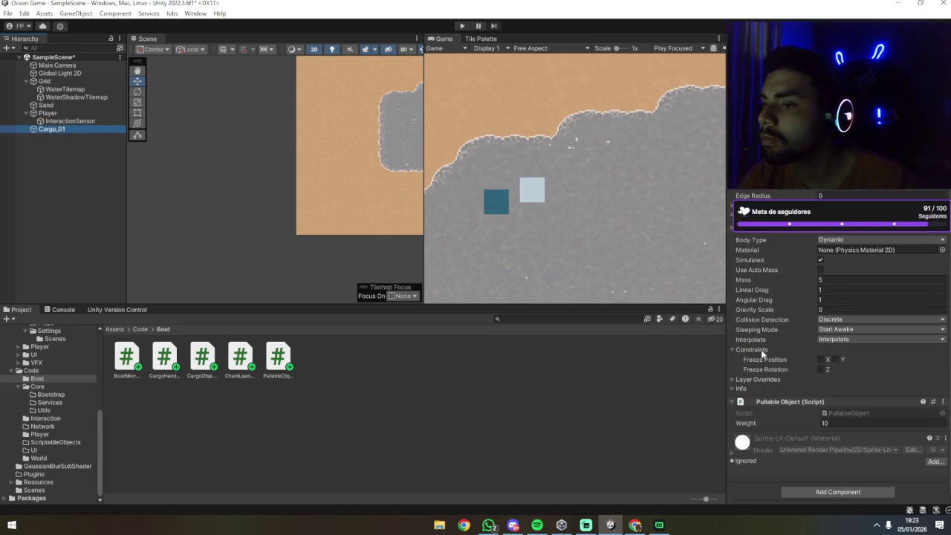
# Run a play test, framing Cargo_01 and selecting the Player, then stop it.
pyautogui.click(462, 25)
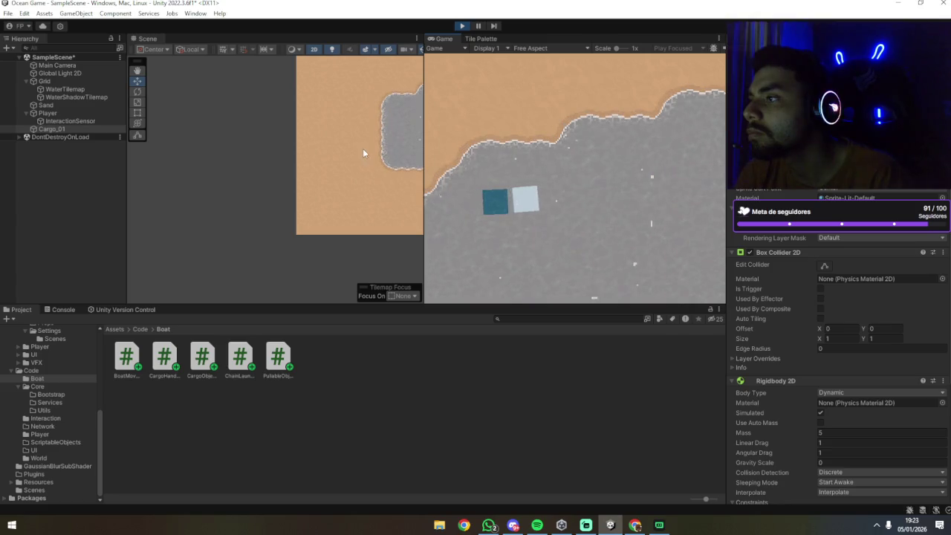
pyautogui.press('f')
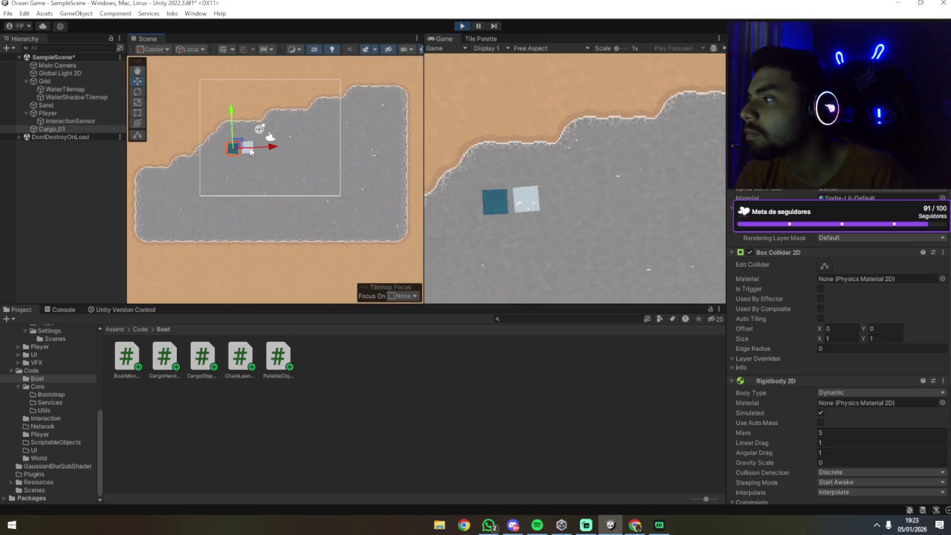
pyautogui.click(247, 146)
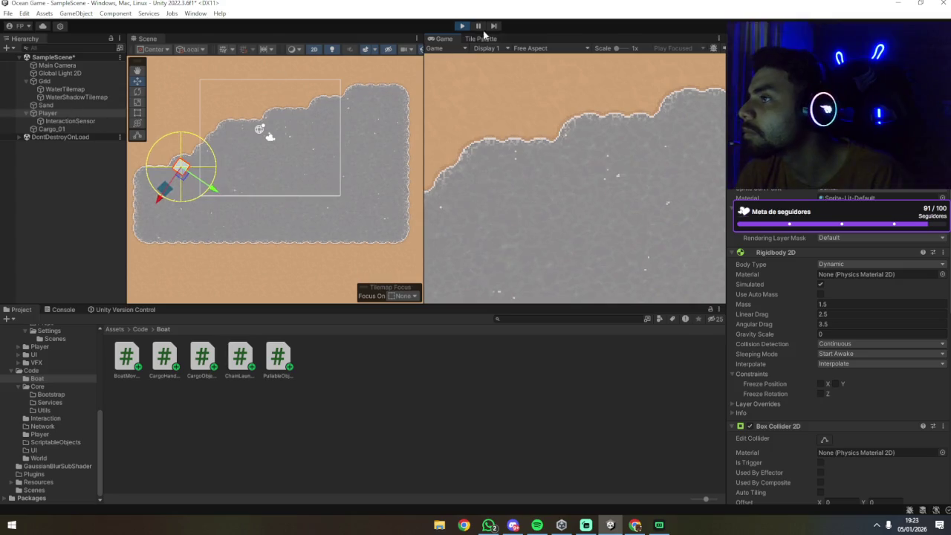
pyautogui.click(460, 25)
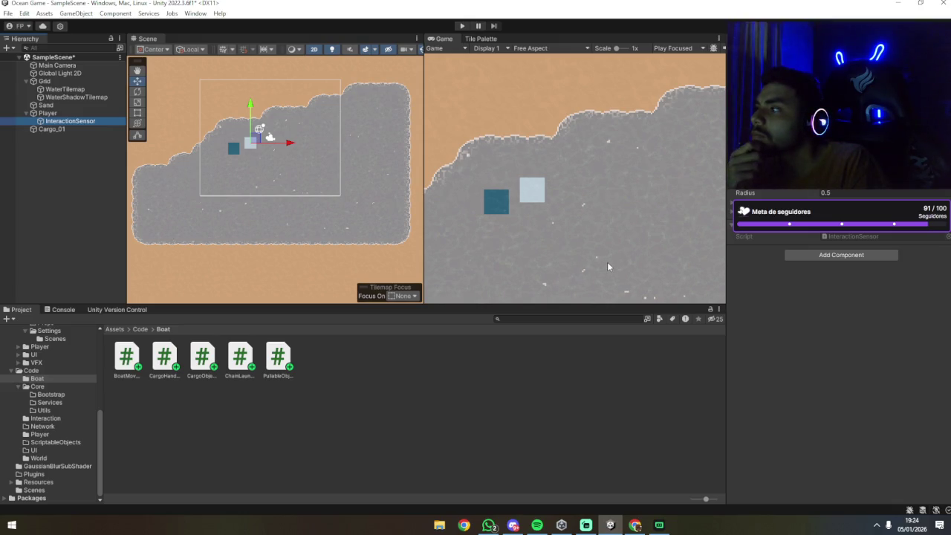
# Inspect the Player and its InteractionSensor child object.
pyautogui.click(56, 112)
pyautogui.scroll(-10, 783, 324)
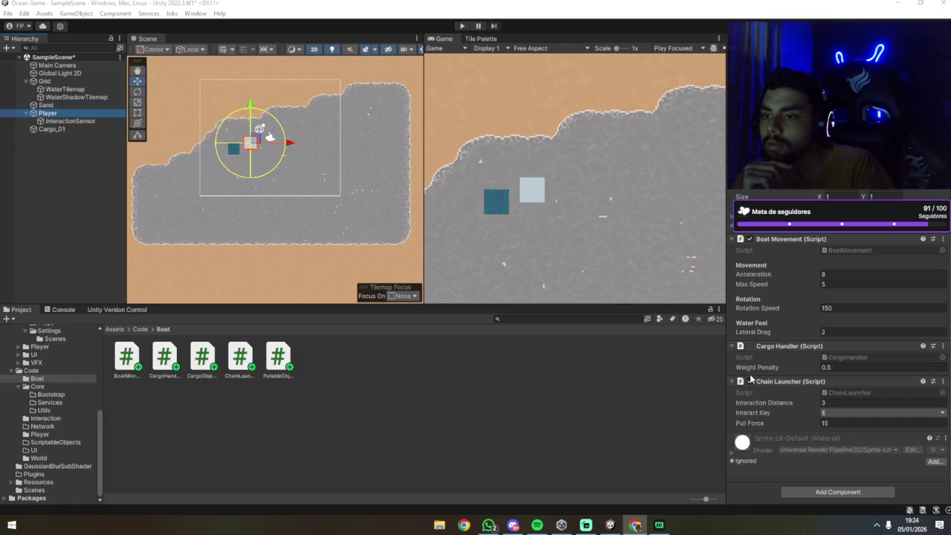
pyautogui.click(82, 121)
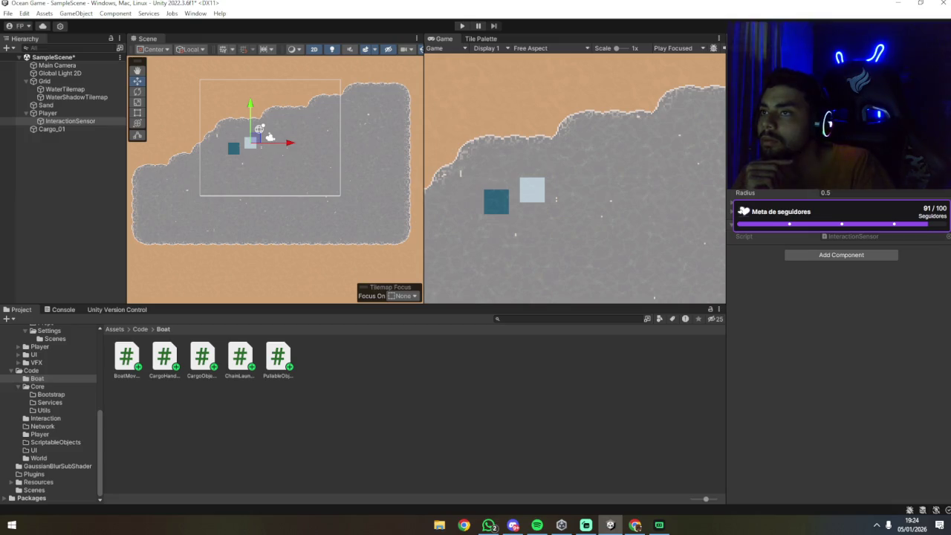
pyautogui.click(59, 114)
pyautogui.scroll(-10, 845, 274)
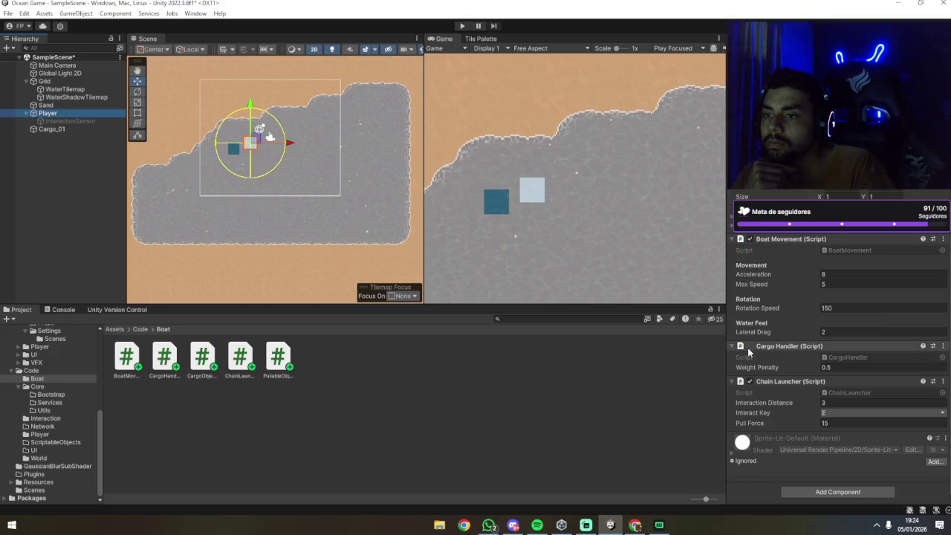
# Remove the Cargo Handler component from Player and start a new play test.
pyautogui.click(942, 346)
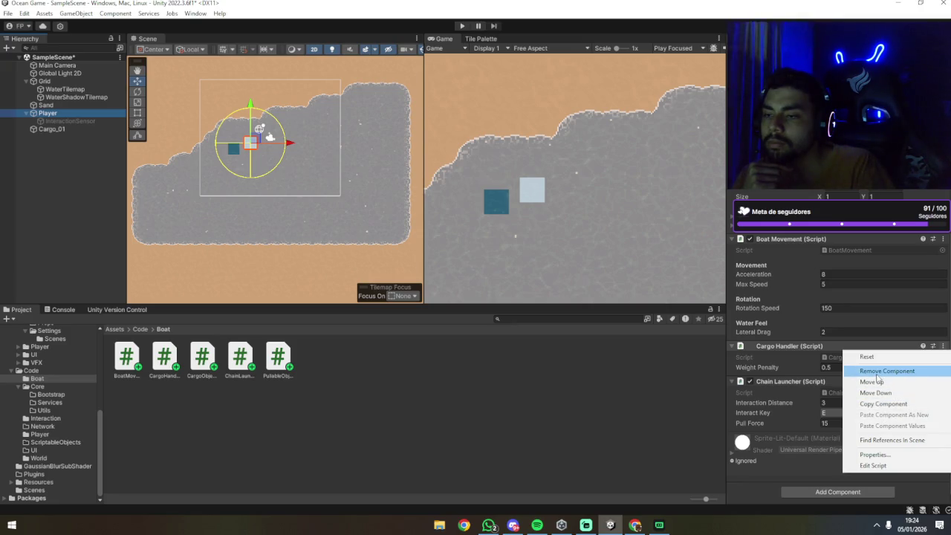
pyautogui.click(877, 373)
pyautogui.click(539, 394)
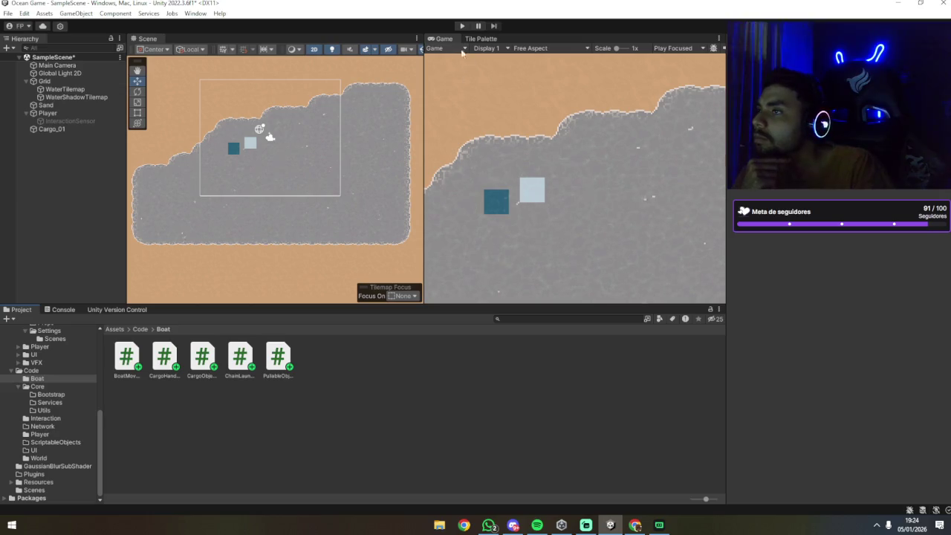
pyautogui.click(461, 26)
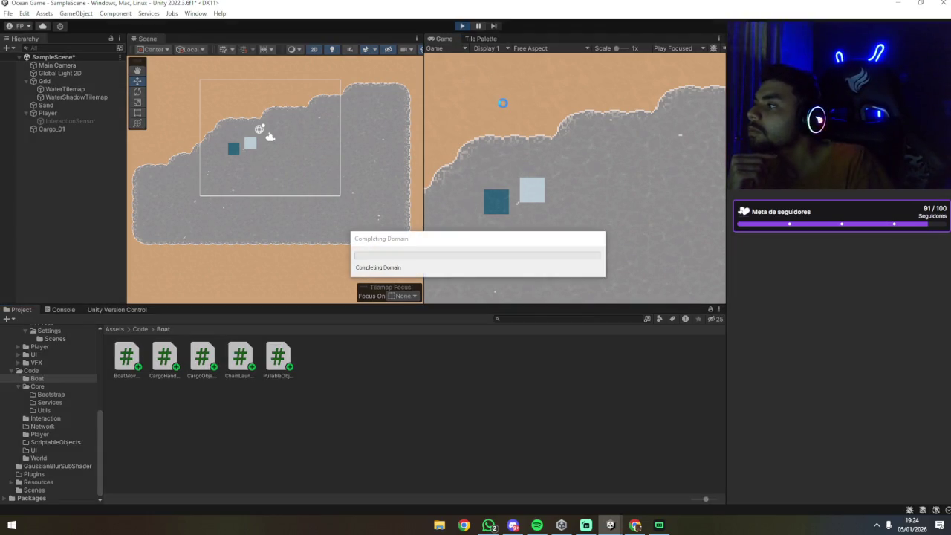
# Check Cargo_01, pan across the island, then select Player and fire the chain with E.
pyautogui.click(233, 147)
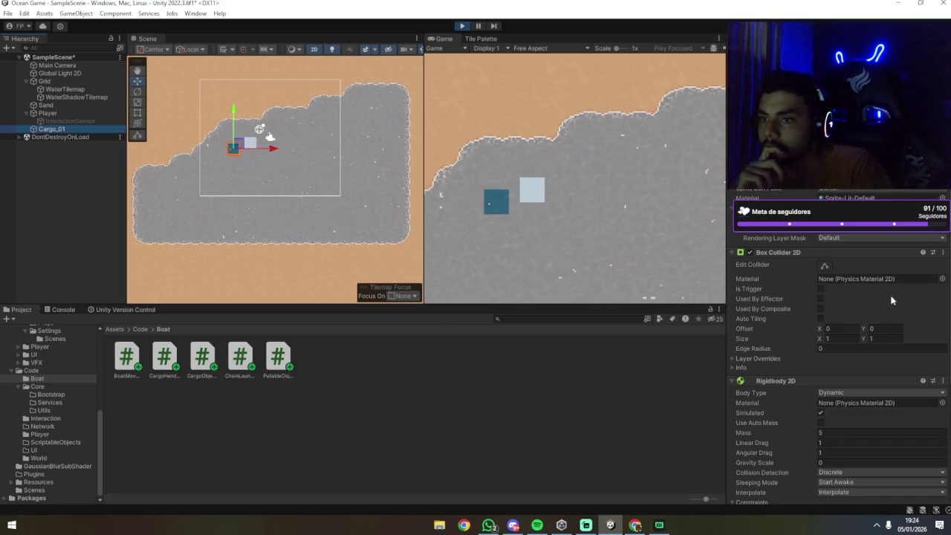
pyautogui.scroll(-4, 891, 300)
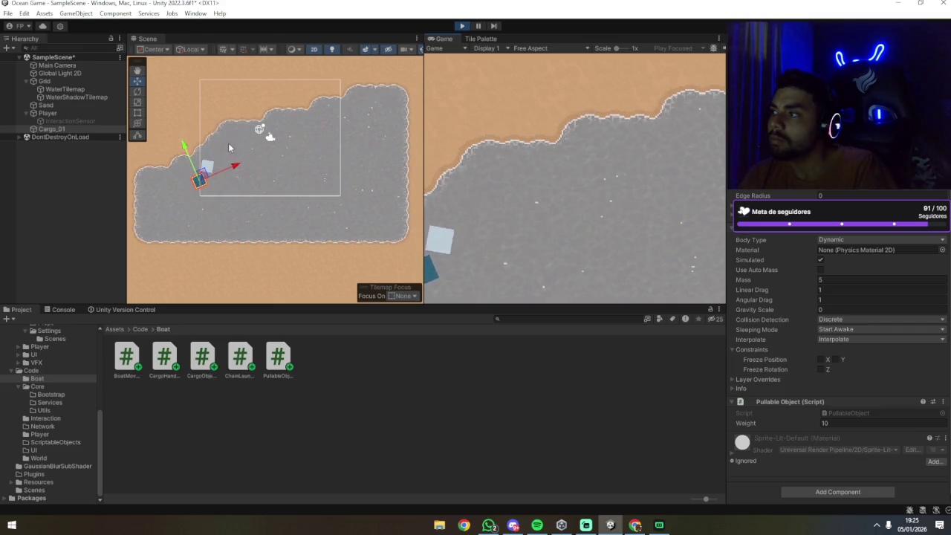
pyautogui.scroll(5, 179, 203)
pyautogui.moveTo(194, 200); pyautogui.dragTo(393, 202)
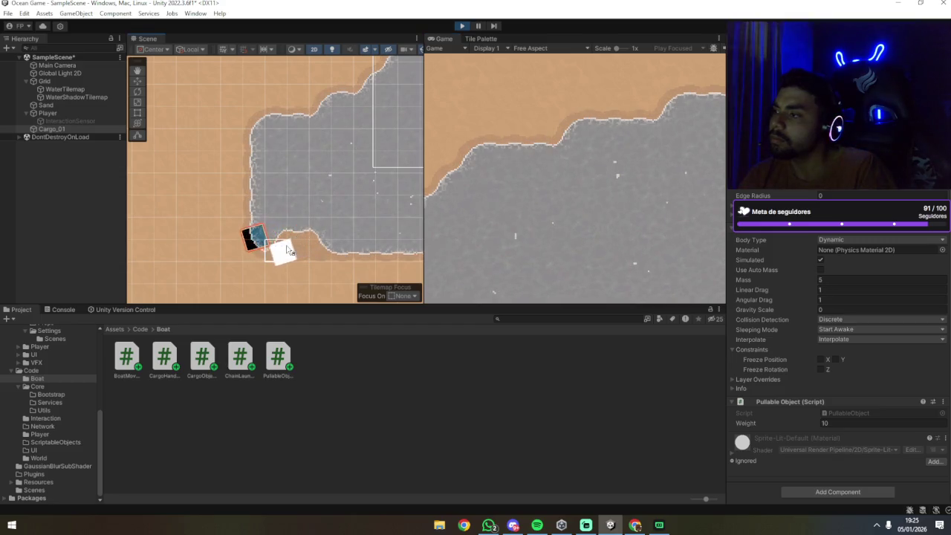
pyautogui.click(245, 251)
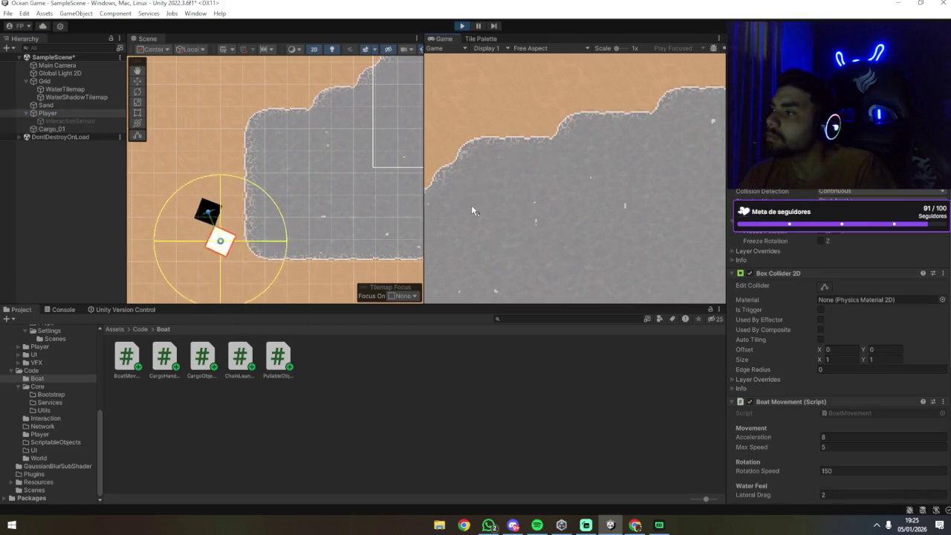
pyautogui.press('e')
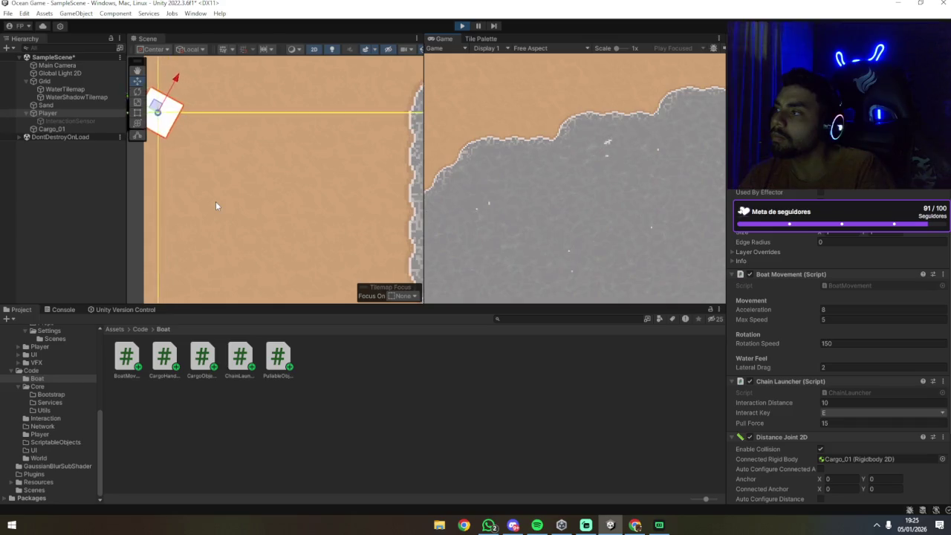
pyautogui.press('f')
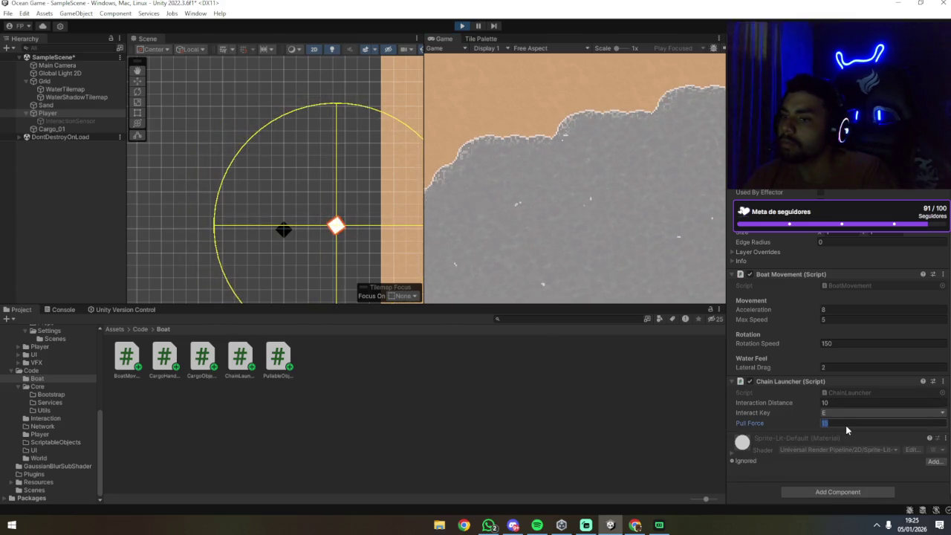
# Raise Pull Force to 200, steer the boat, and hook then release Cargo_01.
pyautogui.write('200')
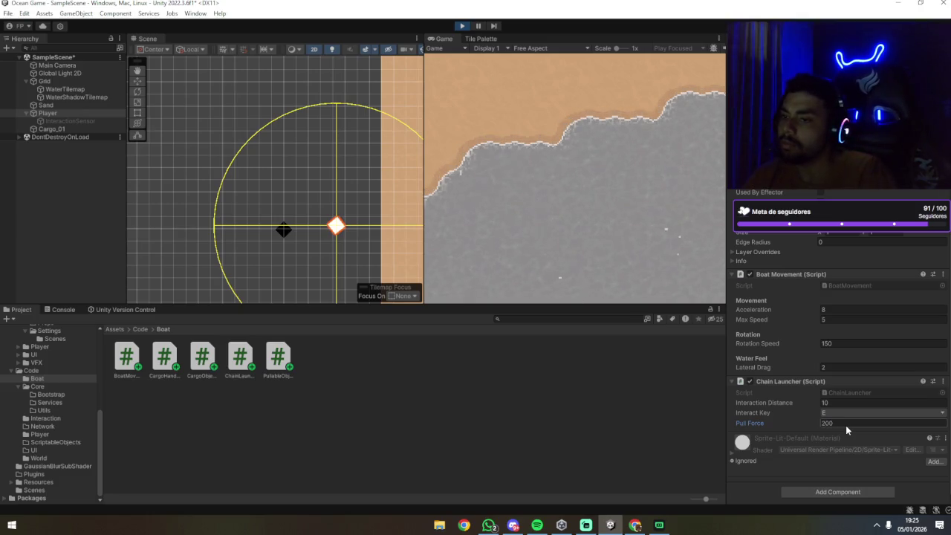
pyautogui.click(604, 215)
pyautogui.press('a')
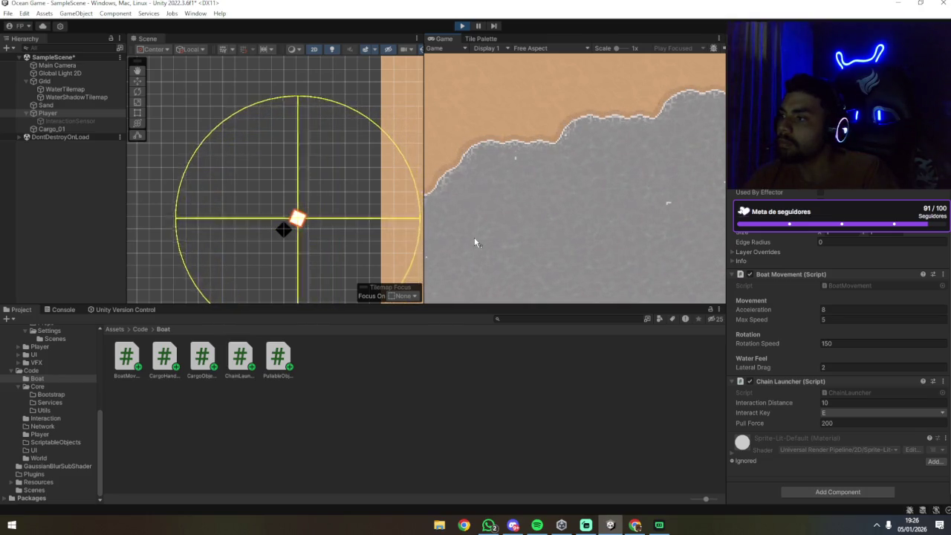
pyautogui.press('e')
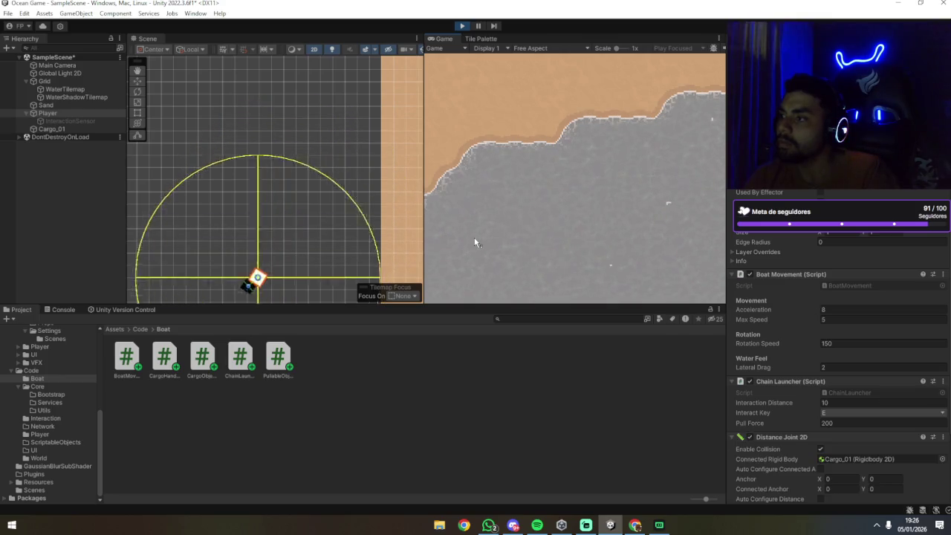
pyautogui.press('e')
# Pan the boat back into view and hook Cargo_01 again.
pyautogui.scroll(-3, 354, 257)
pyautogui.scroll(2, 333, 221)
pyautogui.moveTo(334, 221)
pyautogui.mouseDown()
pyautogui.moveTo(172, 250)
pyautogui.moveTo(201, 236)
pyautogui.mouseUp()
pyautogui.moveTo(265, 213)
pyautogui.mouseDown()
pyautogui.moveTo(328, 184)
pyautogui.moveTo(435, 173)
pyautogui.mouseUp()
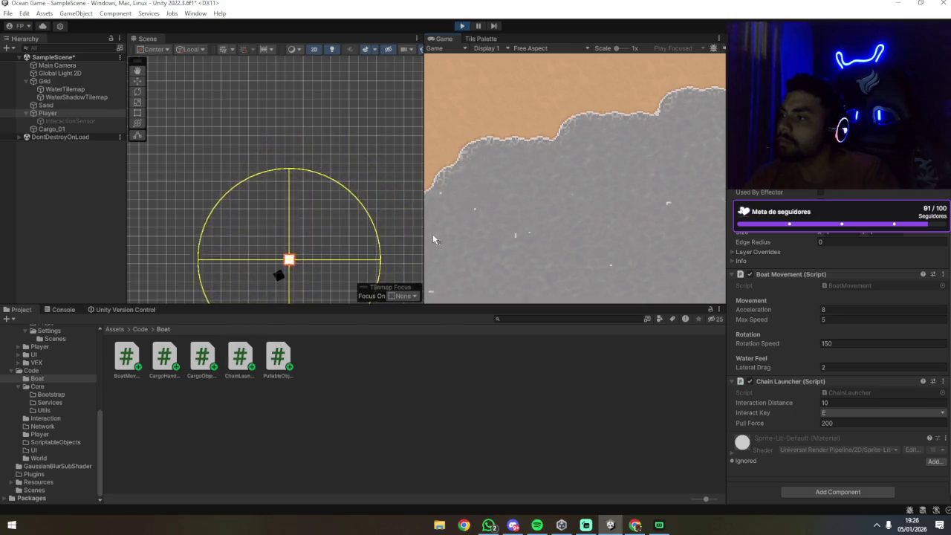
pyautogui.press('e')
# Follow the drifting boat, release the chain, stop Play mode and select Cargo_01.
pyautogui.scroll(-5, 289, 216)
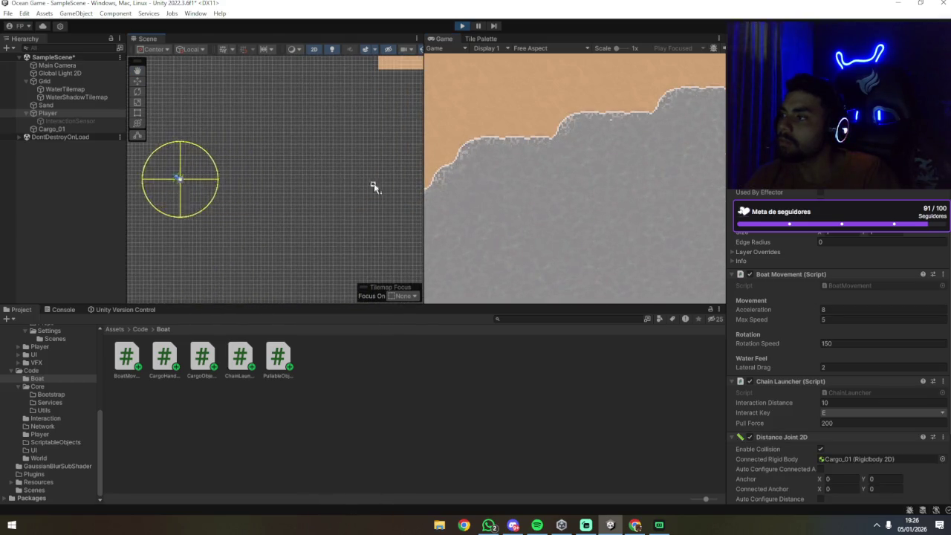
pyautogui.moveTo(274, 186)
pyautogui.mouseDown()
pyautogui.moveTo(398, 179)
pyautogui.moveTo(303, 221)
pyautogui.moveTo(308, 213)
pyautogui.moveTo(218, 210)
pyautogui.mouseUp()
pyautogui.scroll(-3, 267, 200)
pyautogui.press('e')
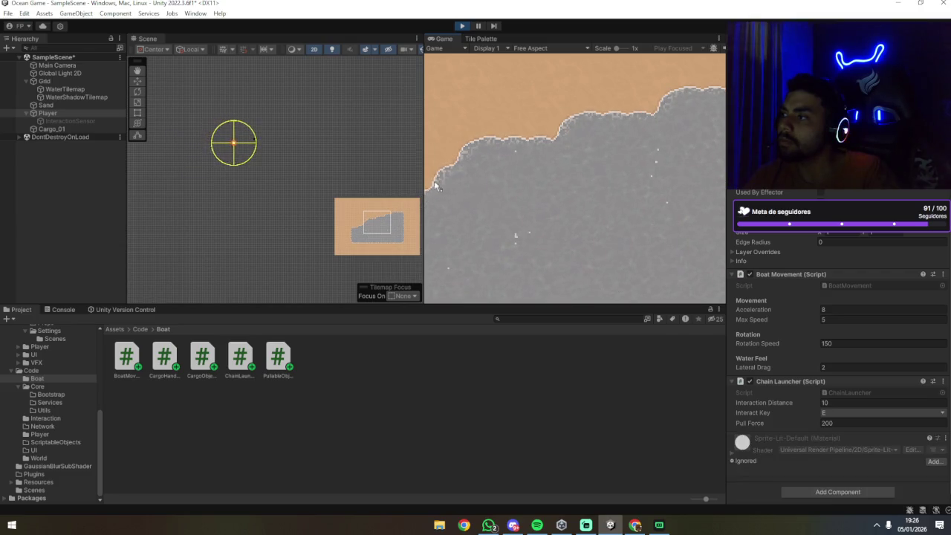
pyautogui.click(462, 26)
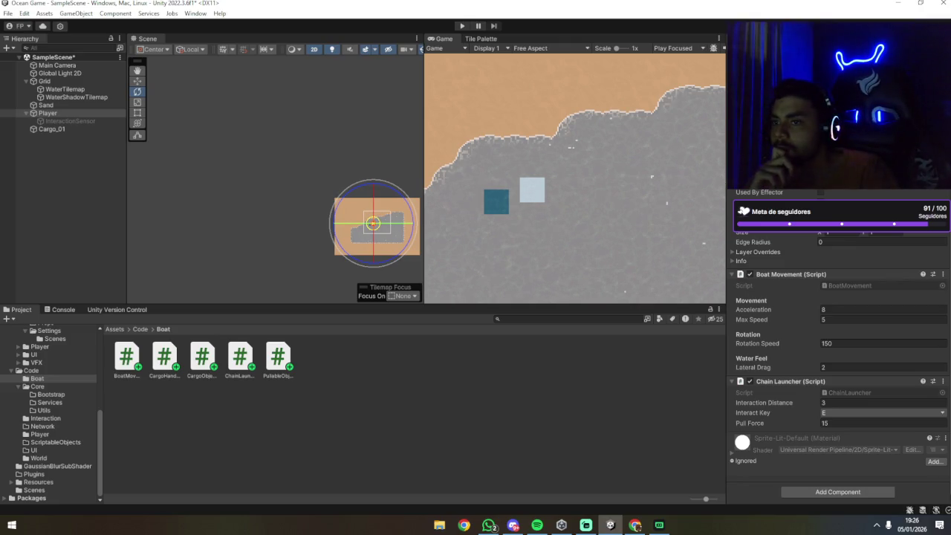
pyautogui.click(56, 129)
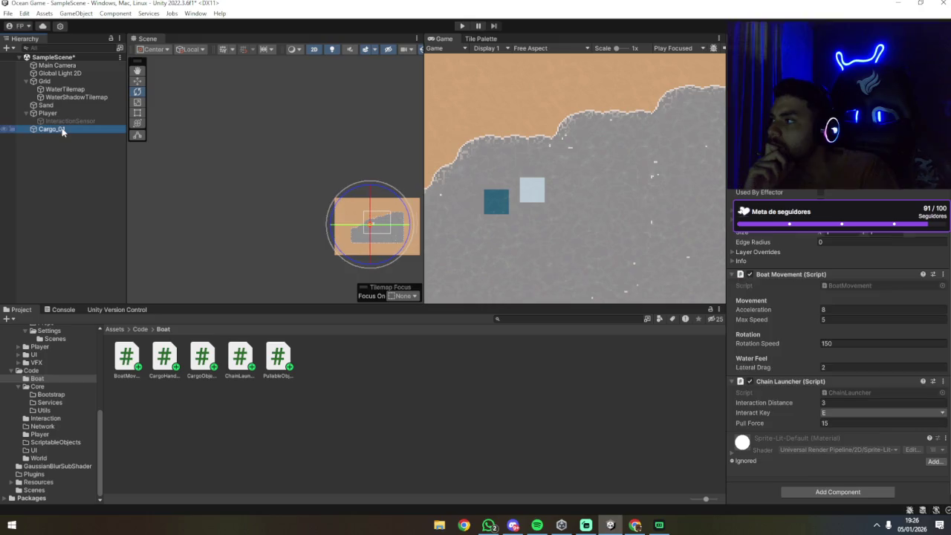
# Give Cargo_01's Rigidbody 2D a Mass of 20 and start a new play test.
pyautogui.write('20')
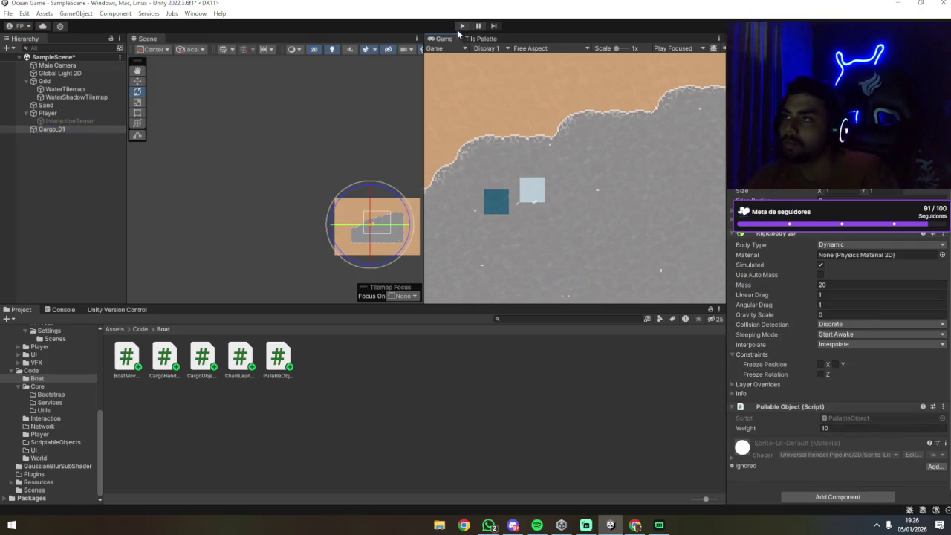
pyautogui.click(461, 26)
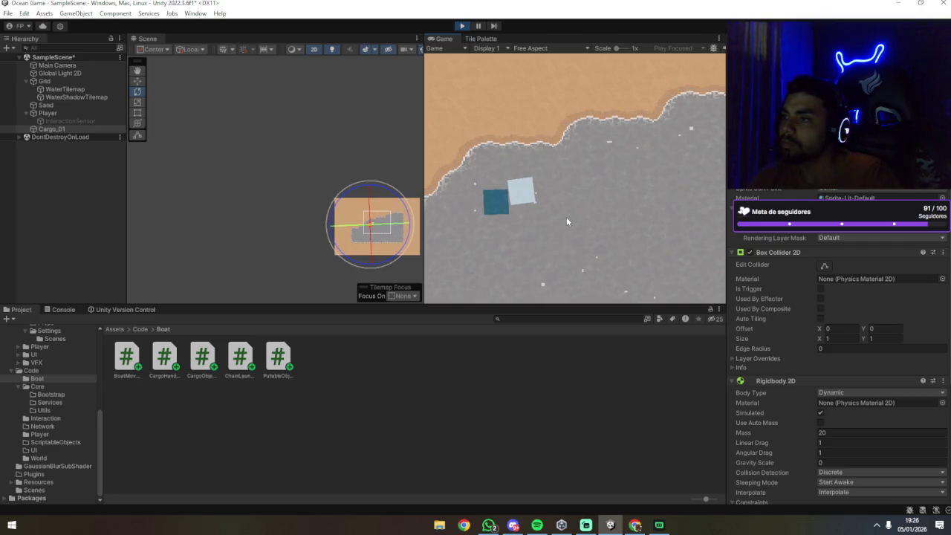
# Zoom the Scene view and select Player to review its Rigidbody 2D drag values.
pyautogui.scroll(2, 369, 243)
pyautogui.scroll(3, 369, 243)
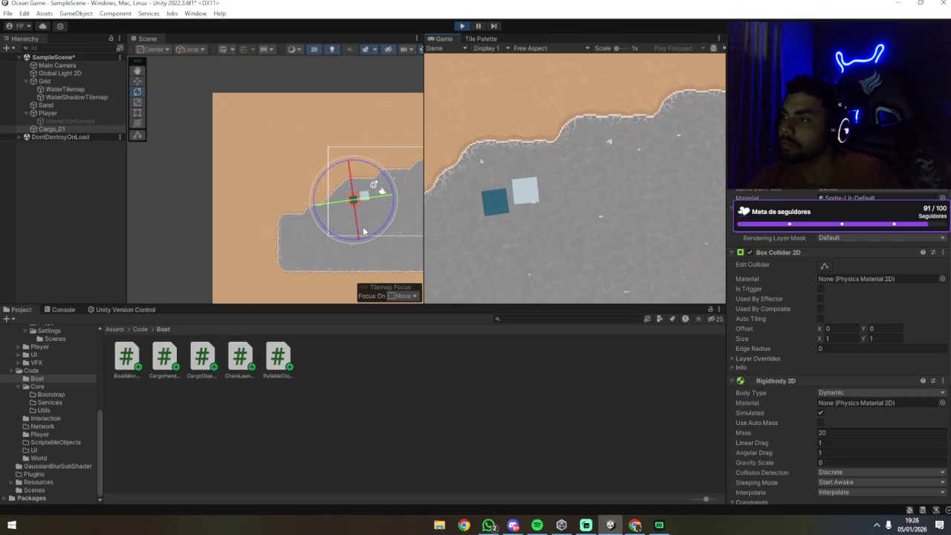
pyautogui.click(63, 112)
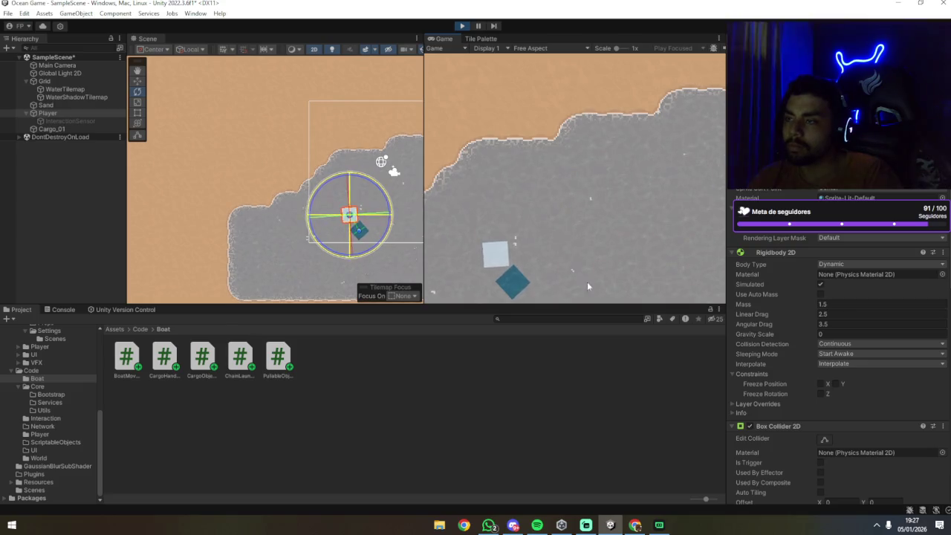
pyautogui.scroll(-3, 846, 327)
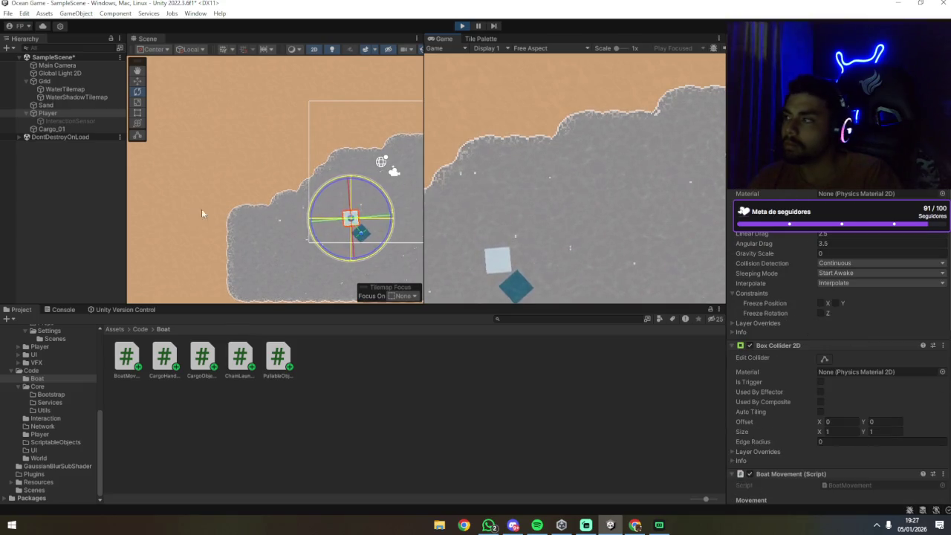
# Set Cargo_01's Rigidbody 2D mass to 0.0001.
pyautogui.click(52, 128)
pyautogui.click(846, 351)
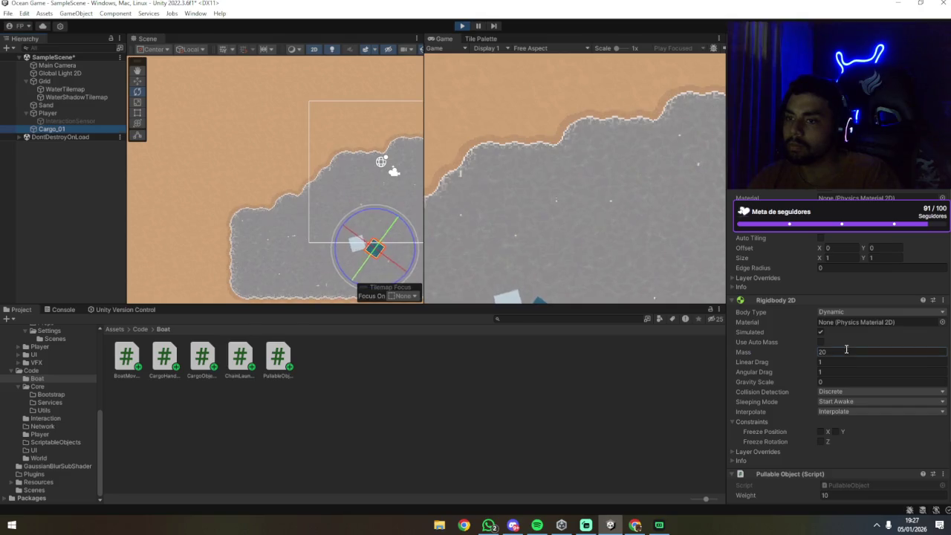
pyautogui.write('0.0001')
pyautogui.click(636, 243)
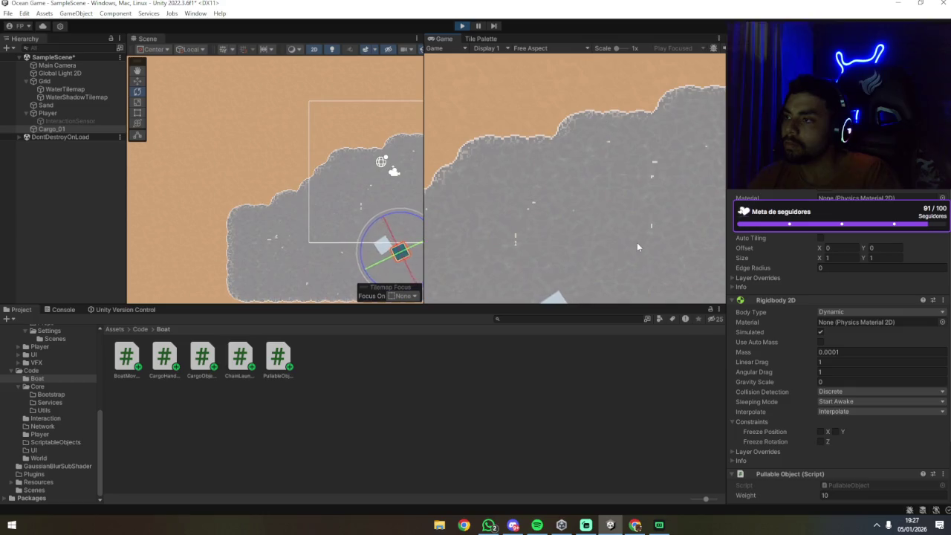
# Select the Player boat and view its Distance Joint 2D connected to Cargo_01 at 1.30049.
pyautogui.moveTo(362, 171); pyautogui.dragTo(212, 46)
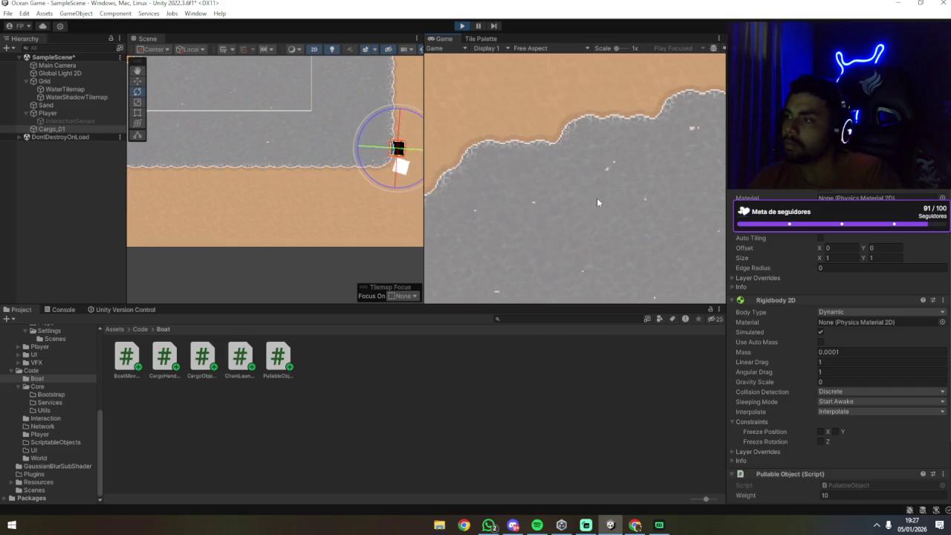
pyautogui.click(65, 113)
pyautogui.scroll(-10, 844, 346)
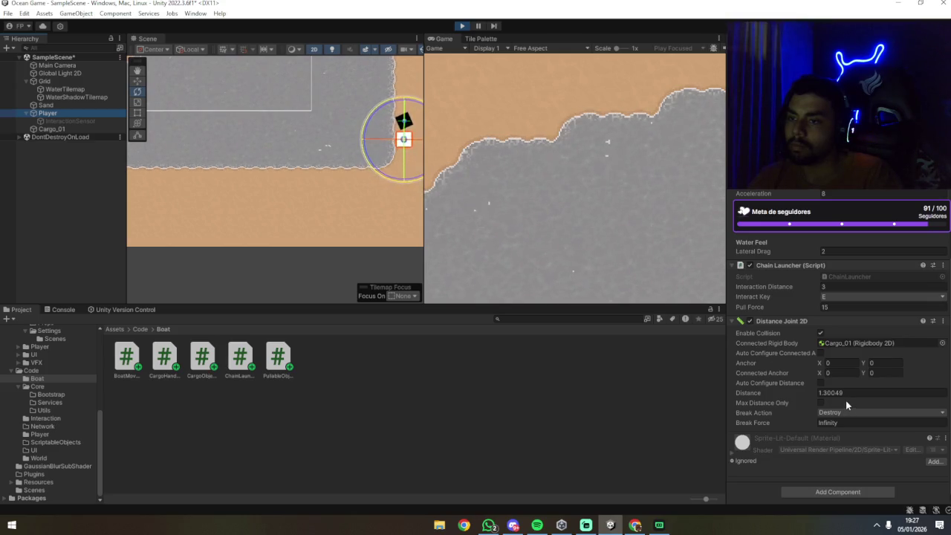
# Change the Player's Distance Joint 2D distance from 1.30049 to 3.56 and frame the boat.
pyautogui.scroll(2, 845, 401)
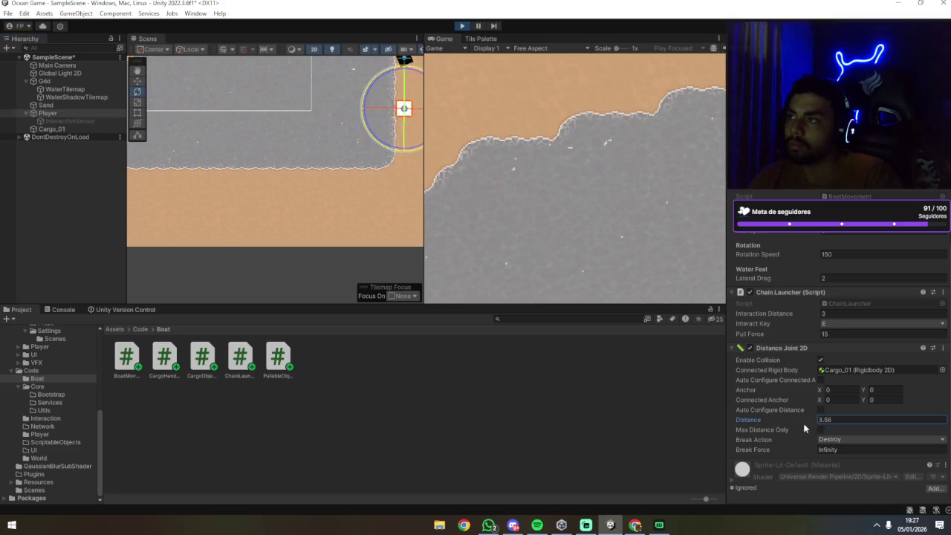
pyautogui.click(634, 226)
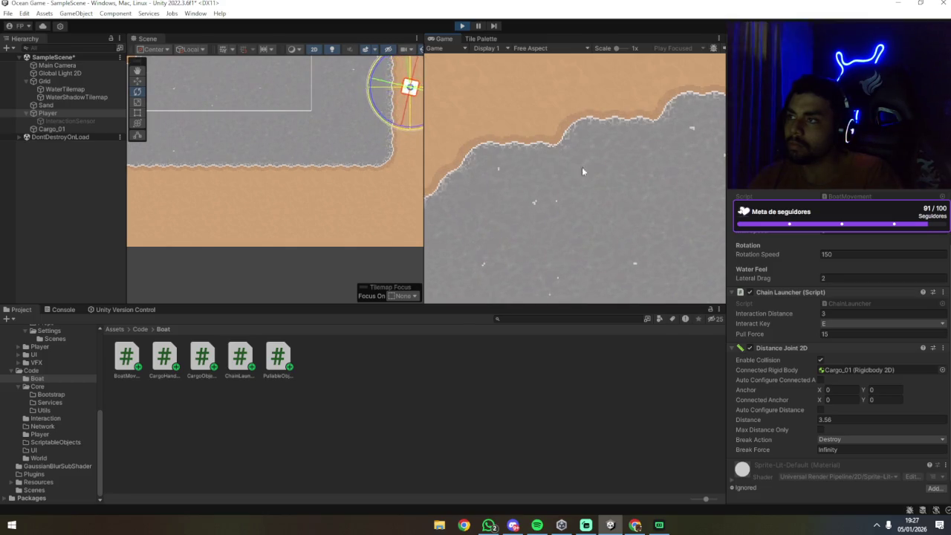
pyautogui.press('f')
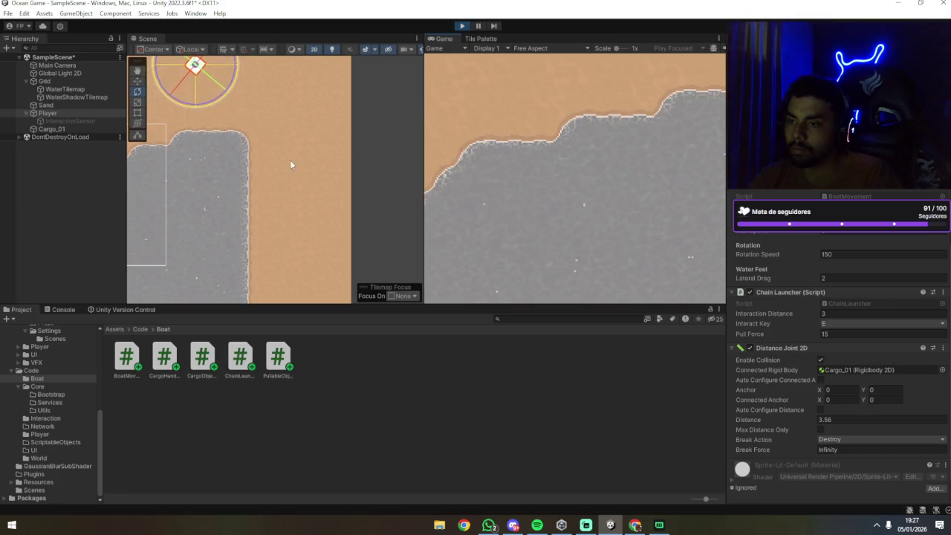
pyautogui.press('f')
pyautogui.scroll(-2, 868, 377)
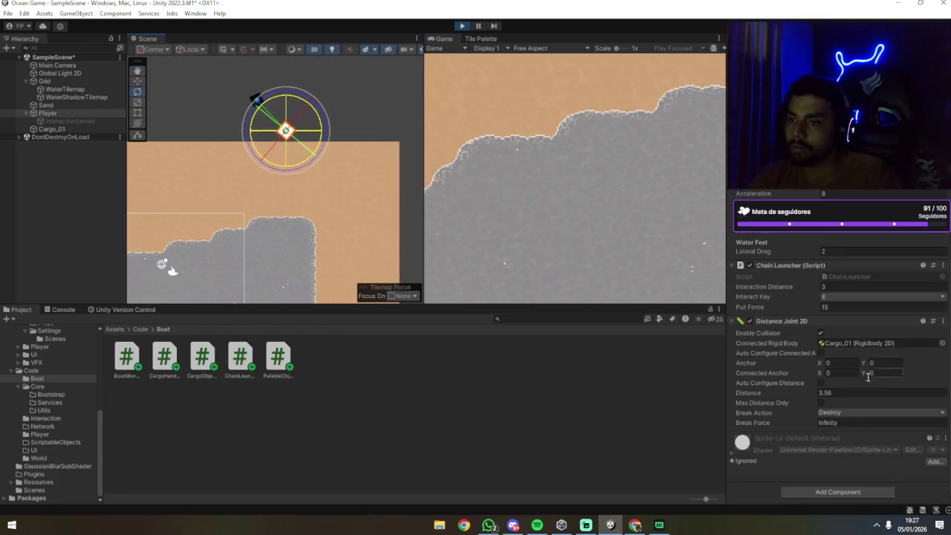
# Enable Auto Configure Connected Anchor, giving anchor (-1.438087, 3.256607) and distance 3.559923.
pyautogui.click(819, 353)
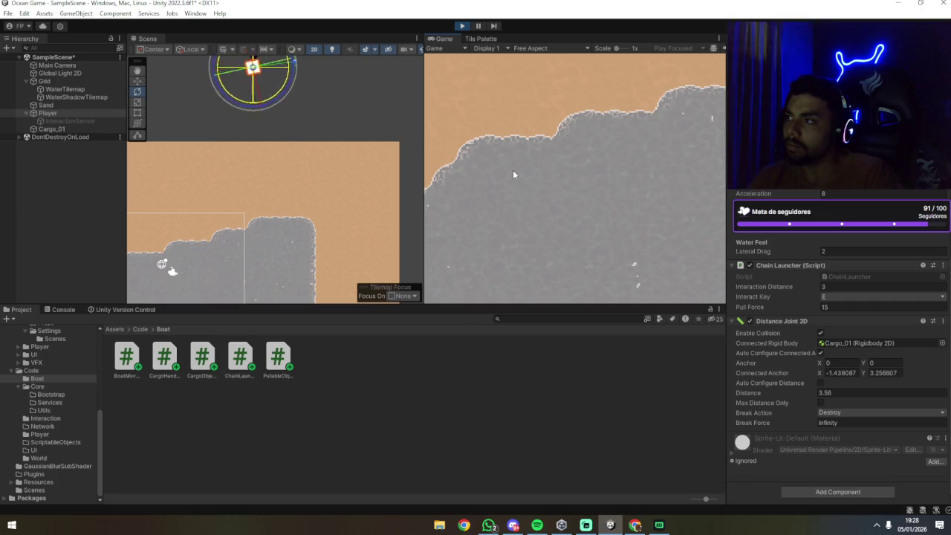
pyautogui.press('f')
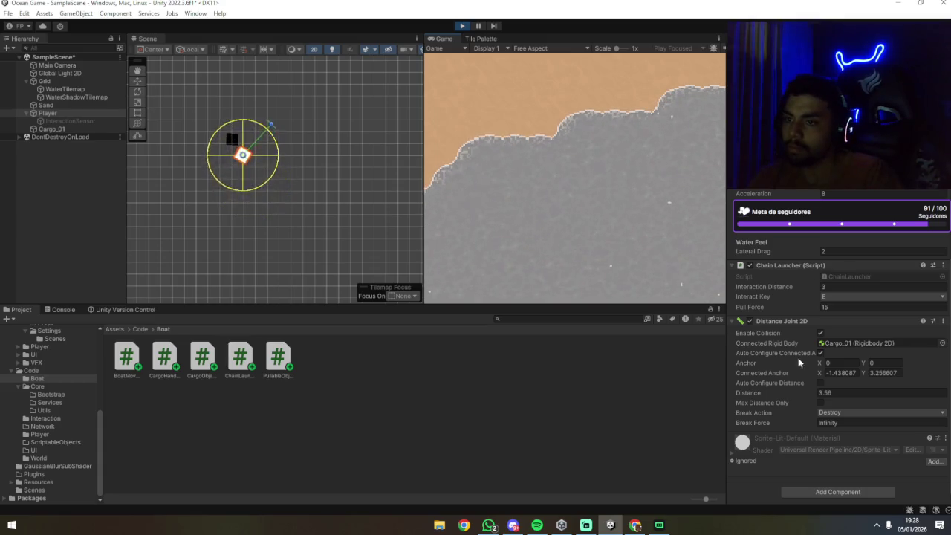
pyautogui.click(821, 354)
# Untick Max Distance Only on the Distance Joint 2D, then stop the play test.
pyautogui.press('w')
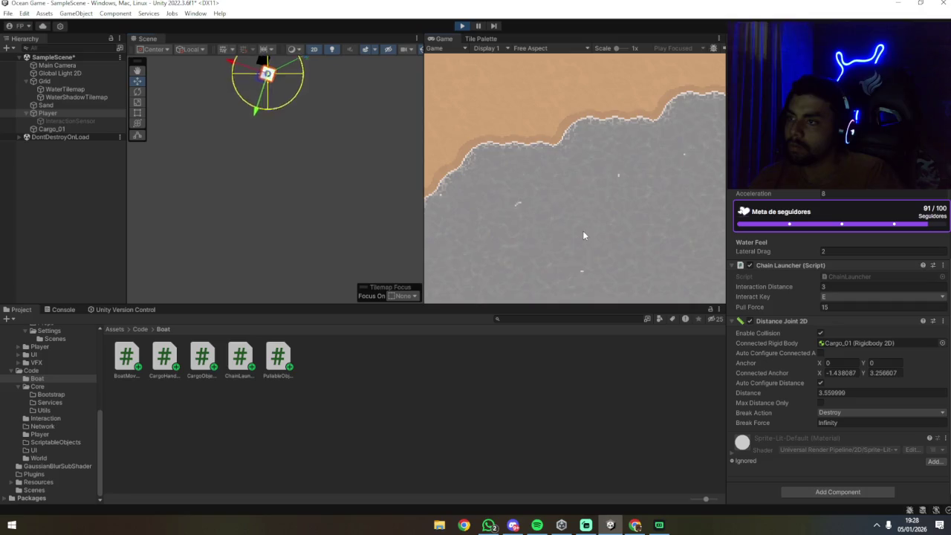
pyautogui.press('f')
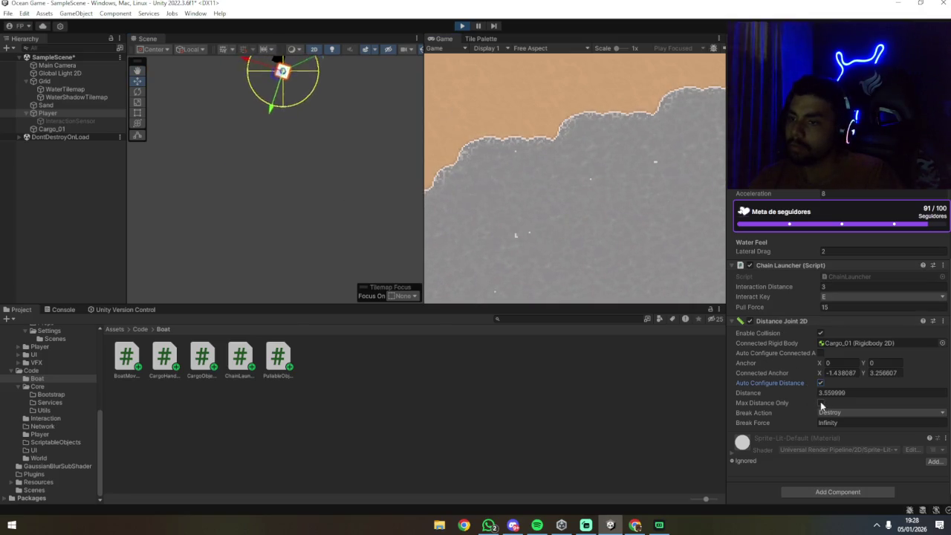
pyautogui.moveTo(322, 133); pyautogui.dragTo(280, 227)
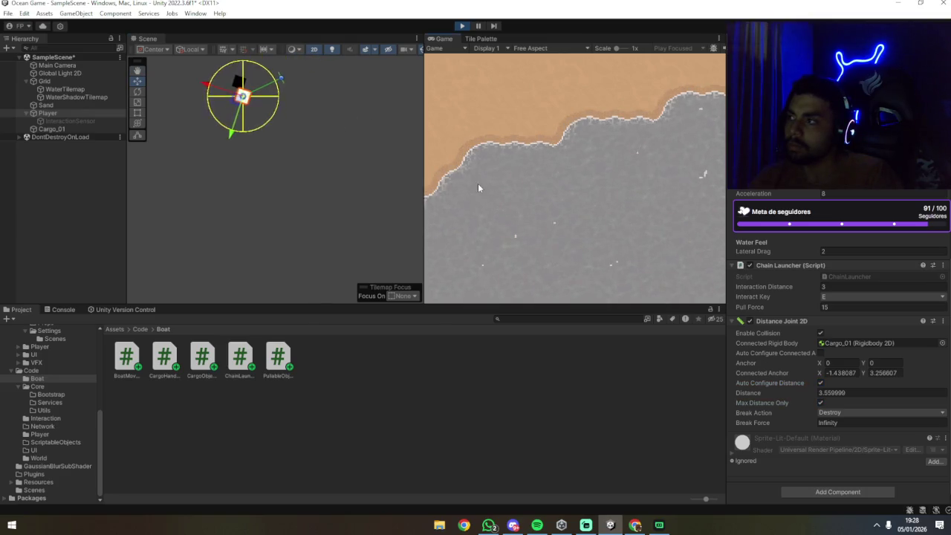
pyautogui.click(820, 401)
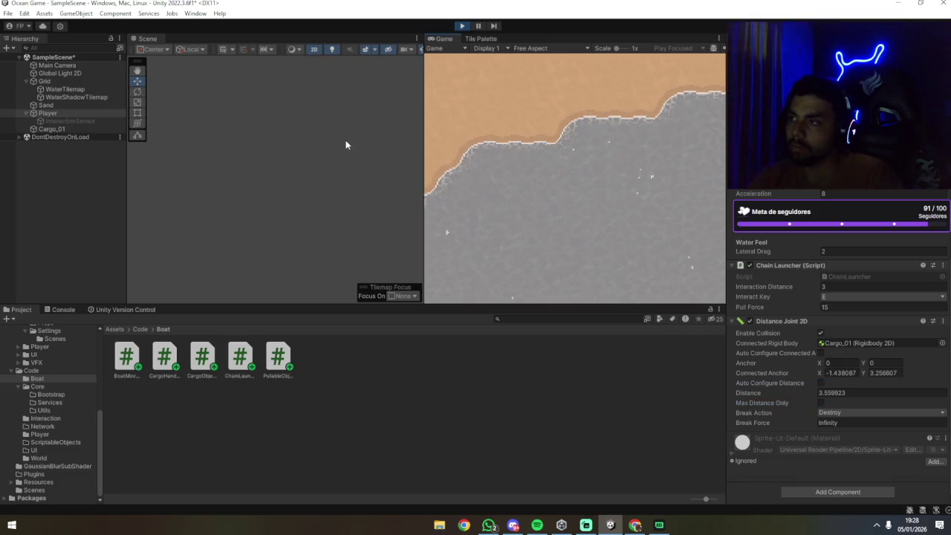
pyautogui.click(462, 25)
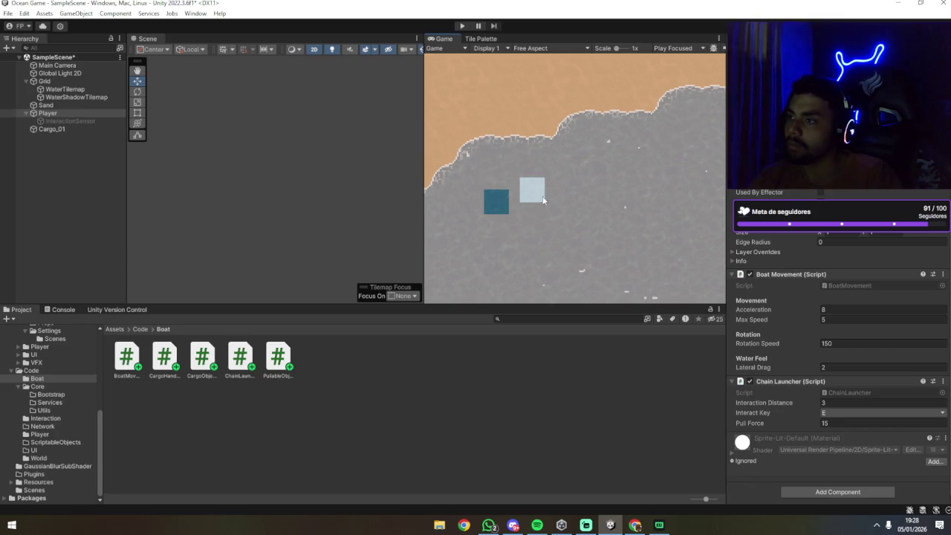
# Zoom the Scene view on the boat and cargo back at their starting positions.
pyautogui.press('w')
pyautogui.scroll(5, 327, 171)
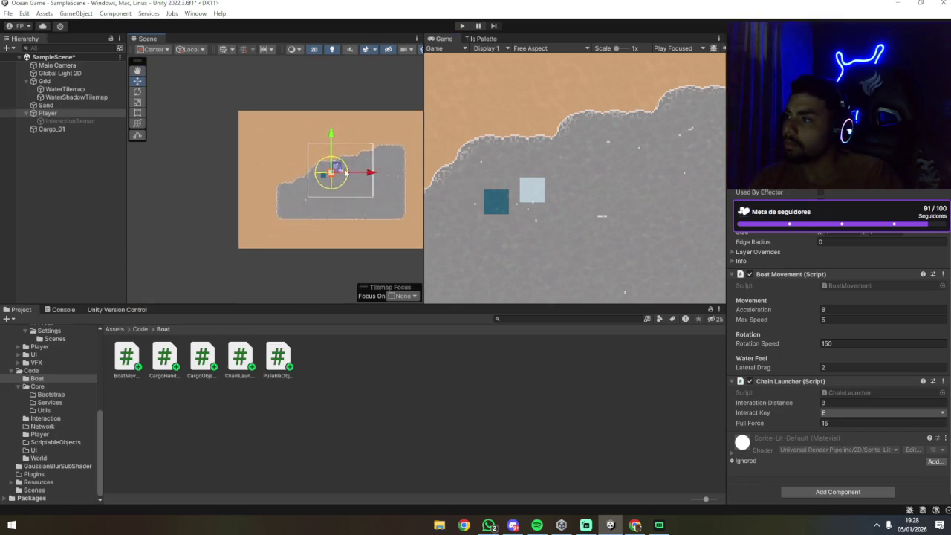
pyautogui.scroll(1, 329, 184)
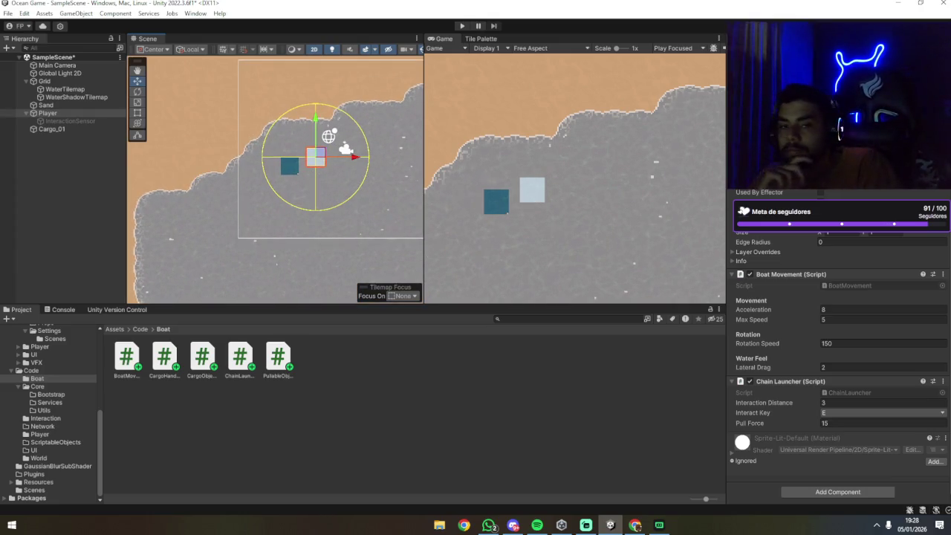
# Switch from Unity over to the Chrome browser.
pyautogui.hotkey('alt', 'Tab')
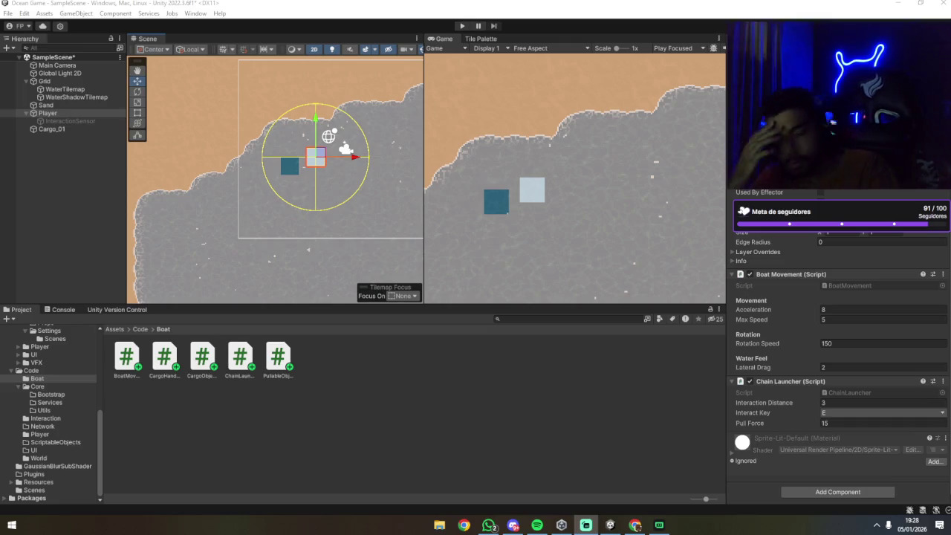
pyautogui.hotkey('alt', 'Tab')
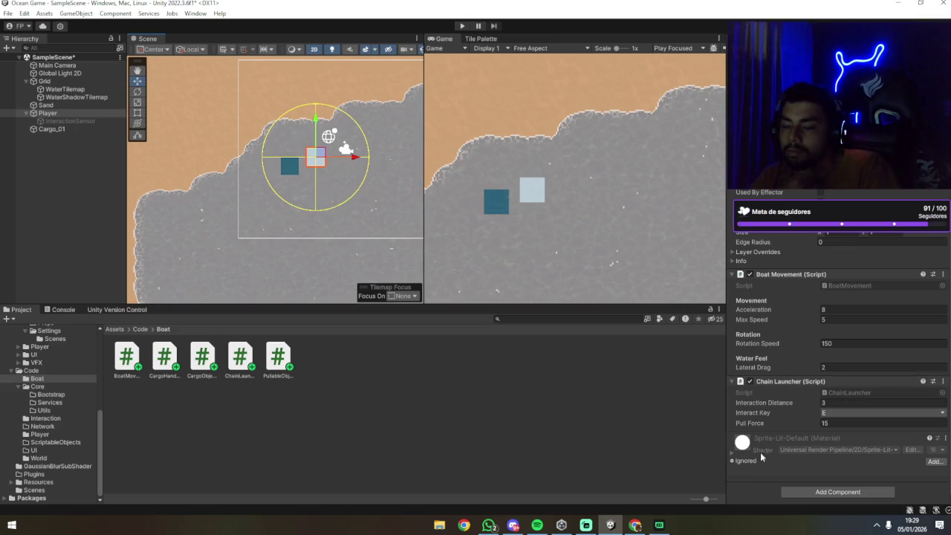
pyautogui.hotkey('alt', 'Tab')
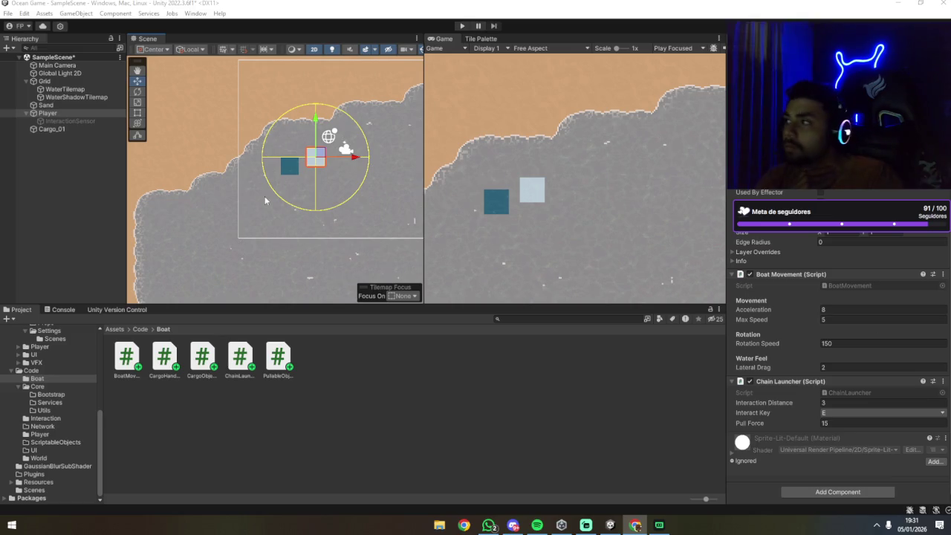
# Set the Player boat's Rigidbody 2D mass to 3.5.
pyautogui.click(52, 113)
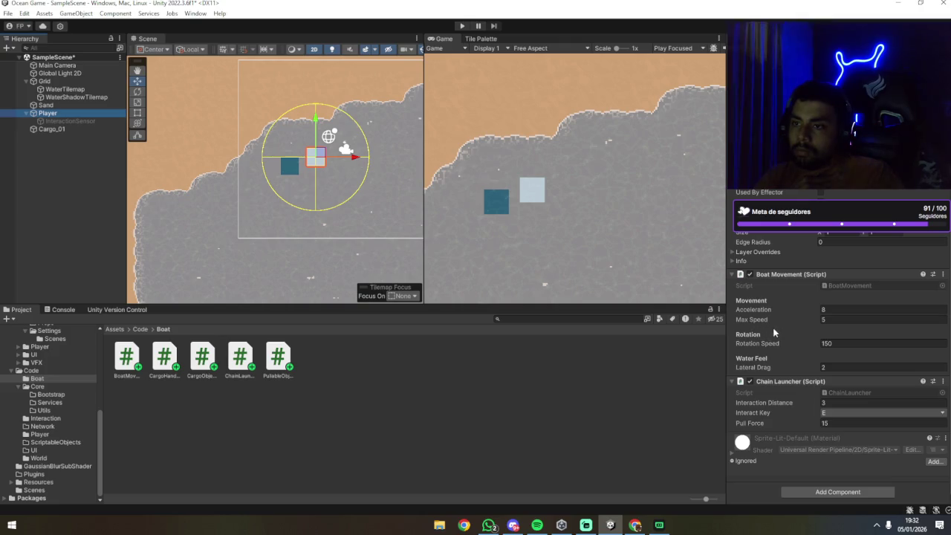
pyautogui.click(93, 131)
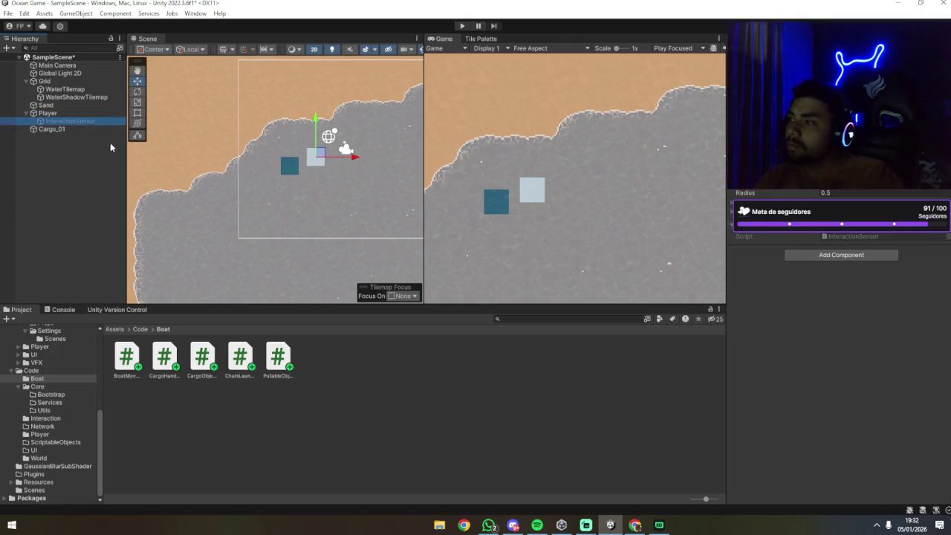
pyautogui.click(65, 115)
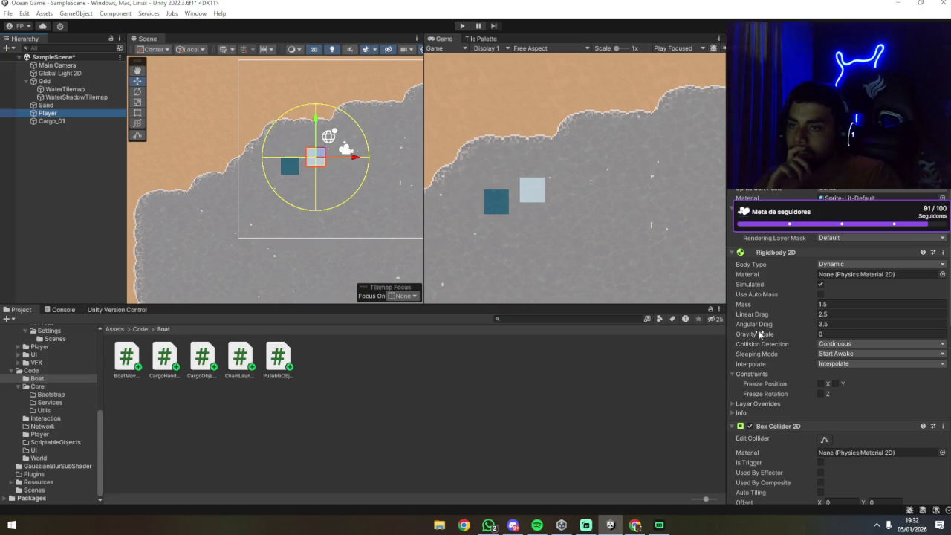
pyautogui.click(899, 304)
pyautogui.write('3.5')
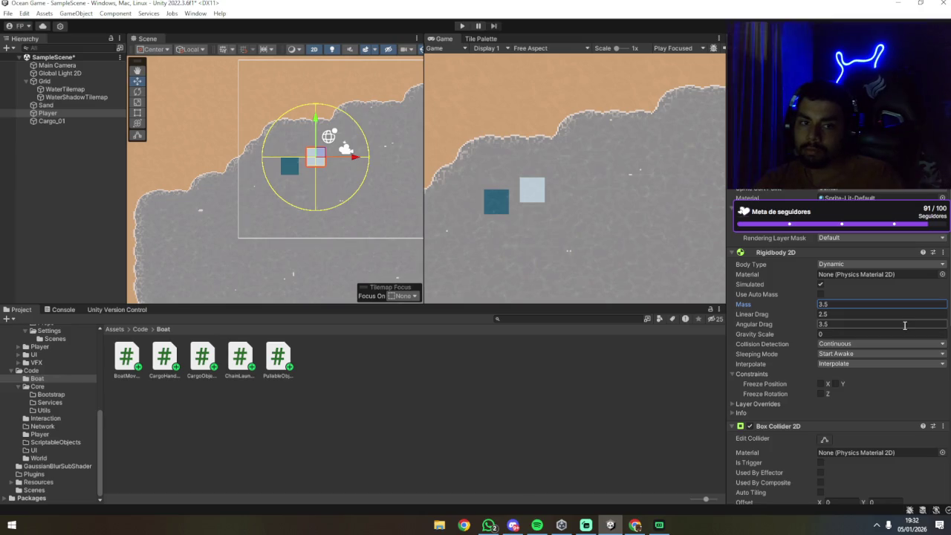
pyautogui.click(842, 314)
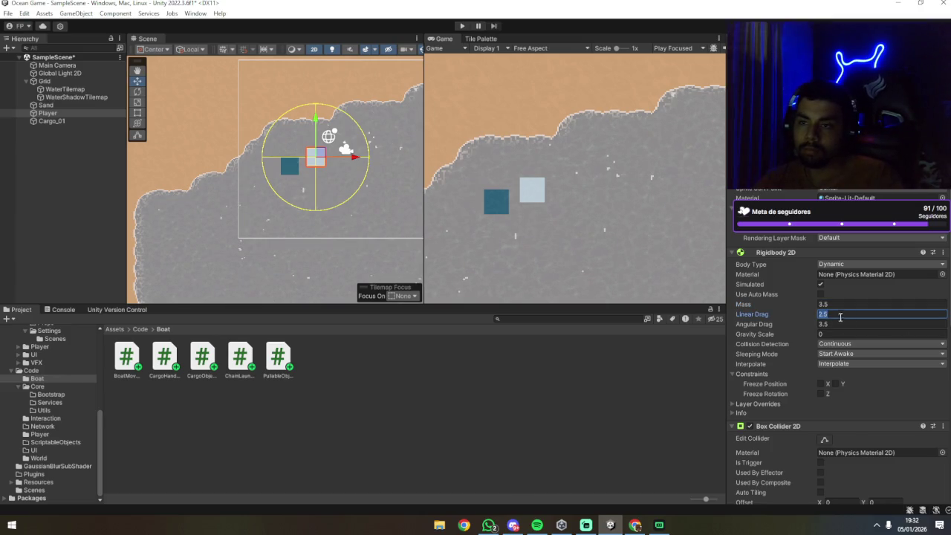
pyautogui.click(618, 390)
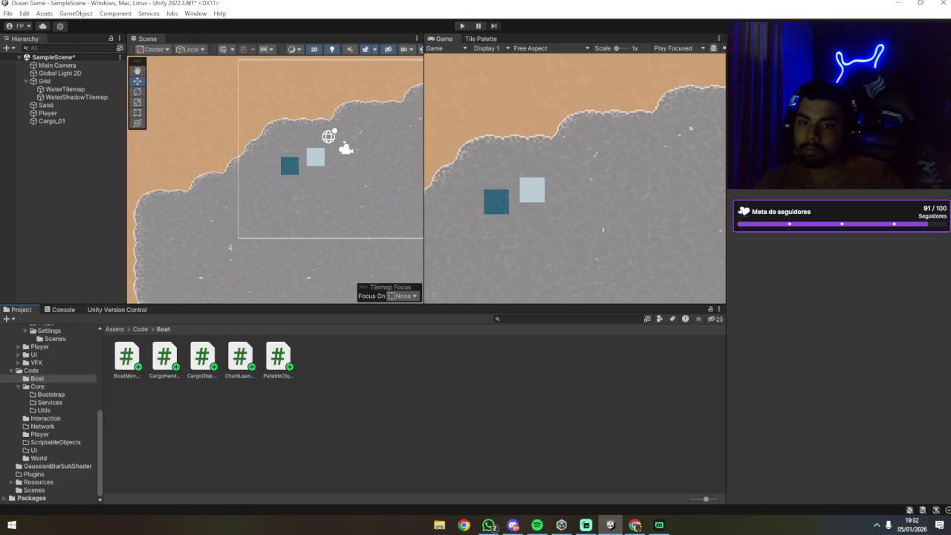
# Lower Cargo_01's Rigidbody 2D mass from 20 to 1.
pyautogui.click(51, 120)
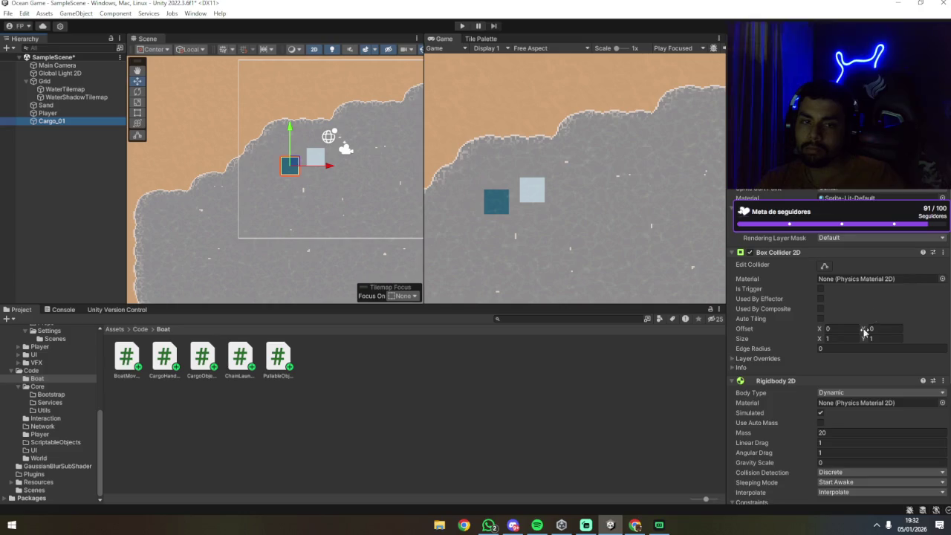
pyautogui.scroll(-5, 854, 341)
pyautogui.click(835, 280)
pyautogui.write('1')
pyautogui.click(627, 427)
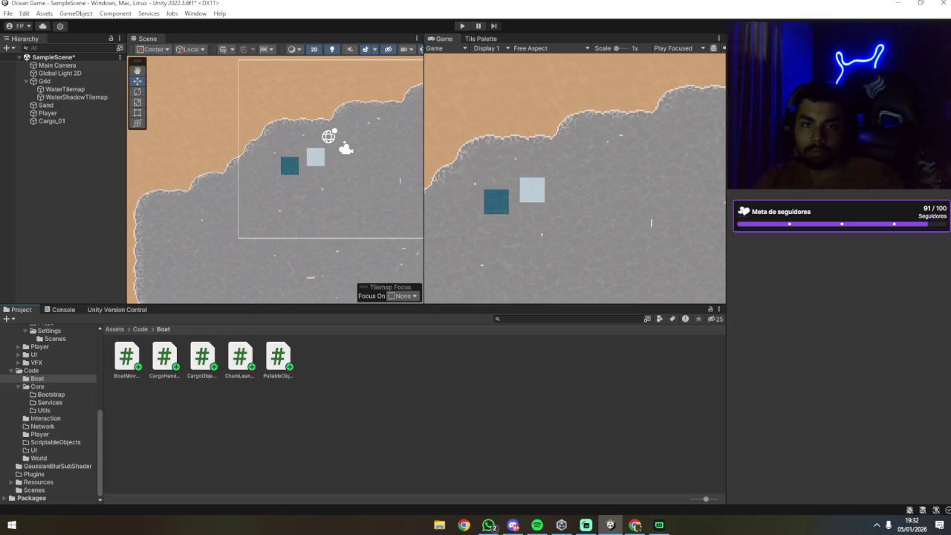
pyautogui.hotkey('alt', 'Tab')
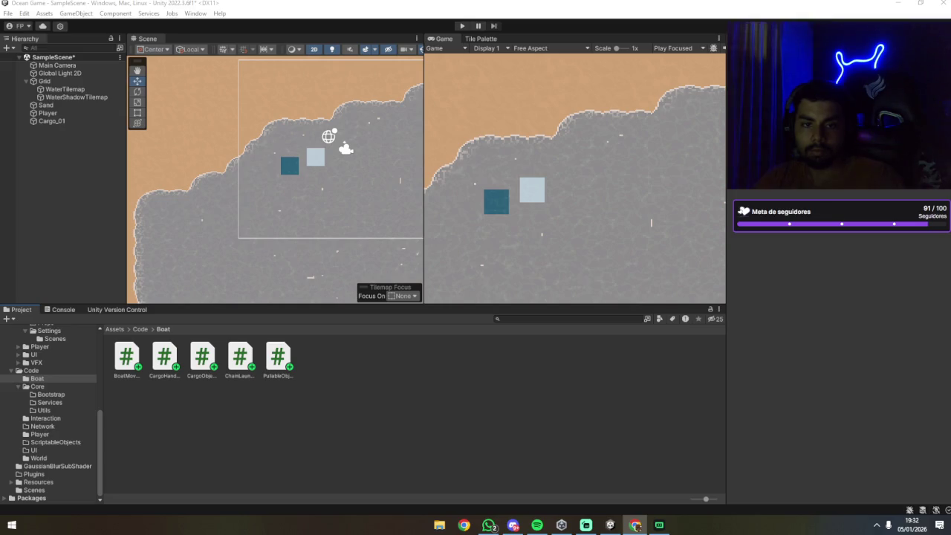
pyautogui.hotkey('alt', 'Tab')
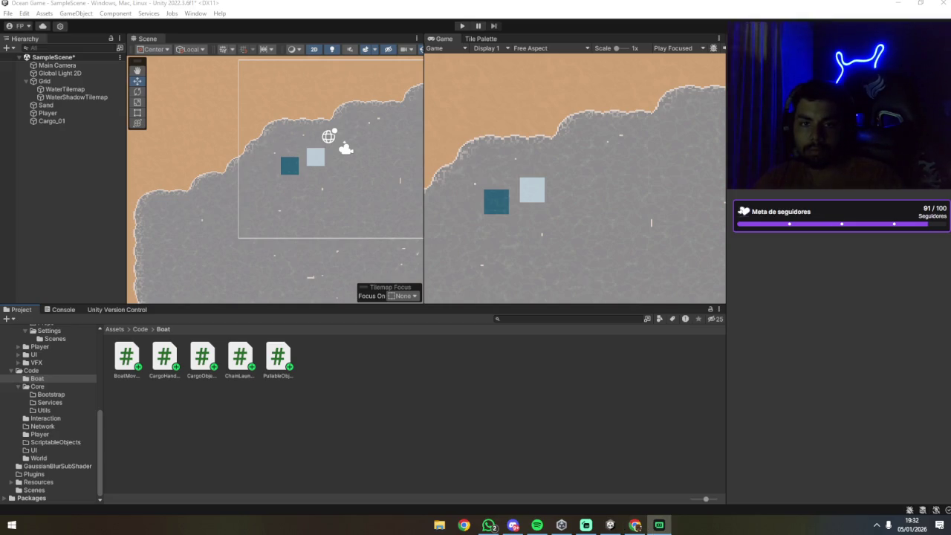
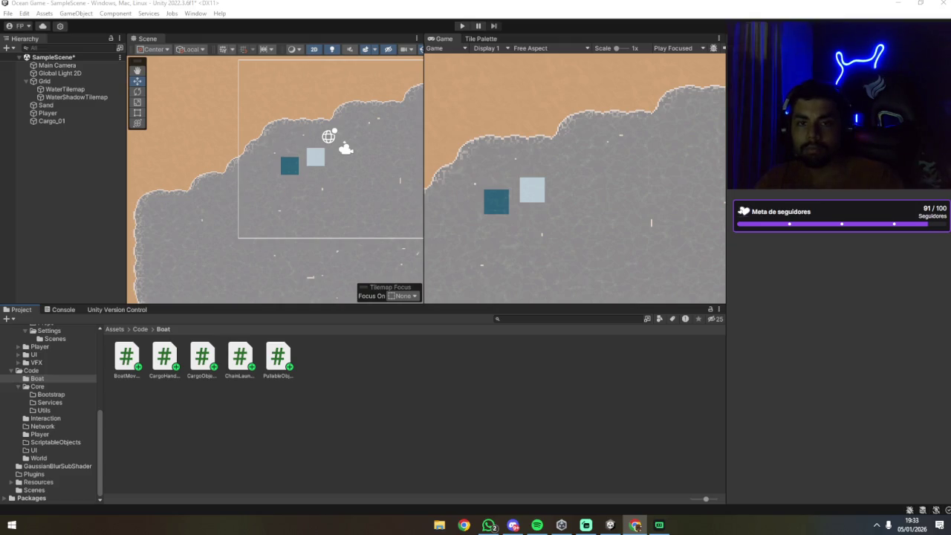
# Return to the Unity Editor so the scripts recompile, then enter Play mode with Ctrl+P.
pyautogui.click(607, 384)
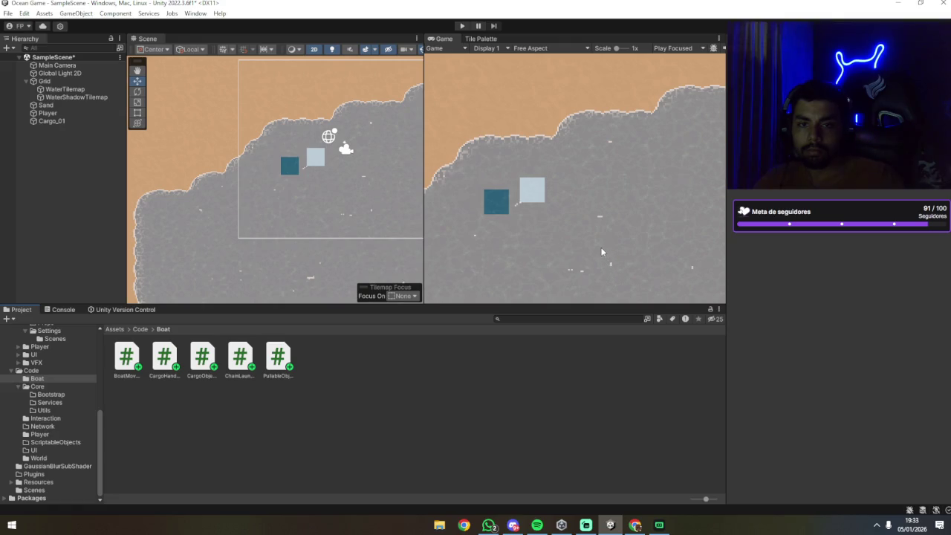
pyautogui.hotkey('ctrl', 'p')
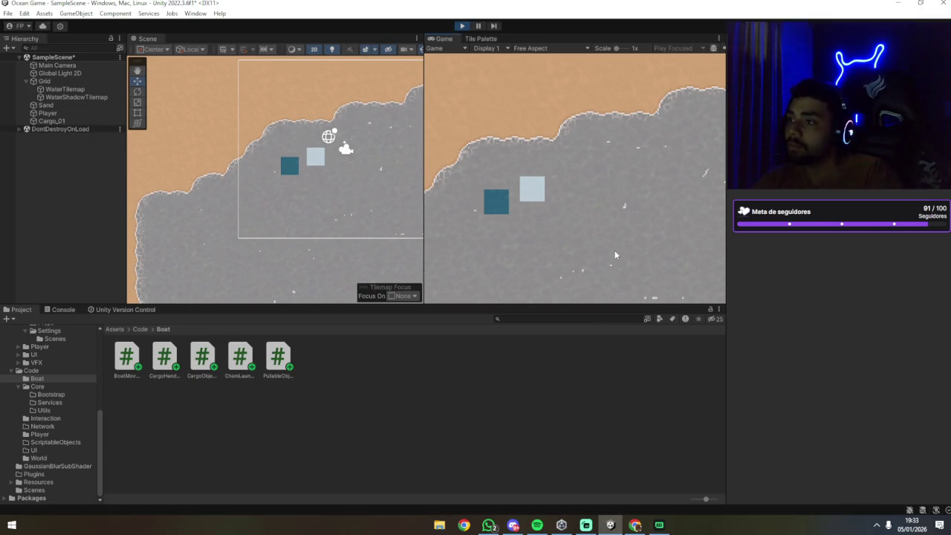
# Select Player and steer the boat around with D and W to pull the crate.
pyautogui.click(315, 153)
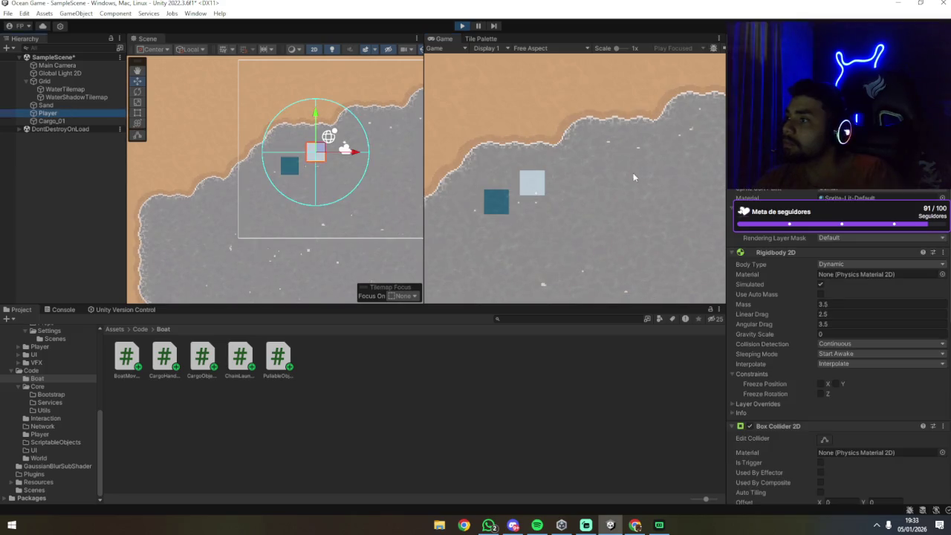
pyautogui.press('d')
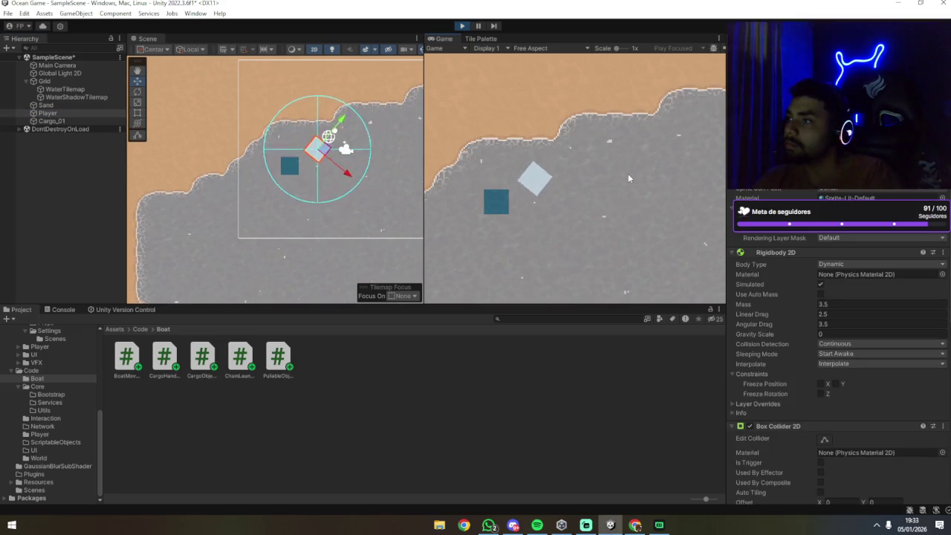
pyautogui.press('d')
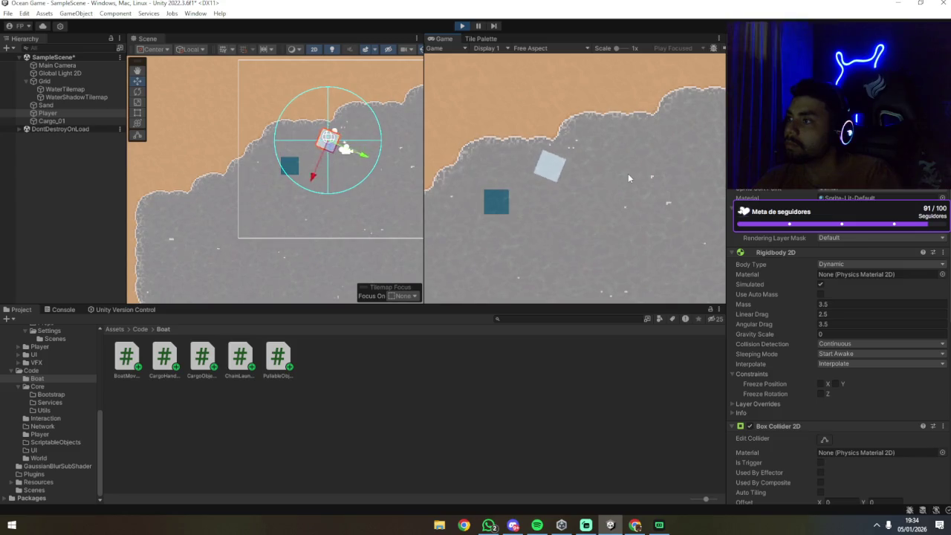
pyautogui.press('d')
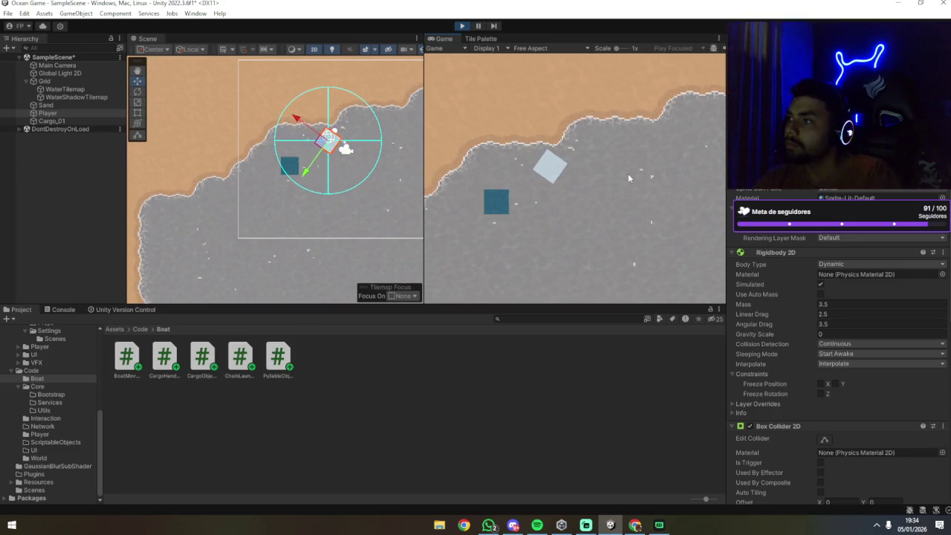
pyautogui.press('d')
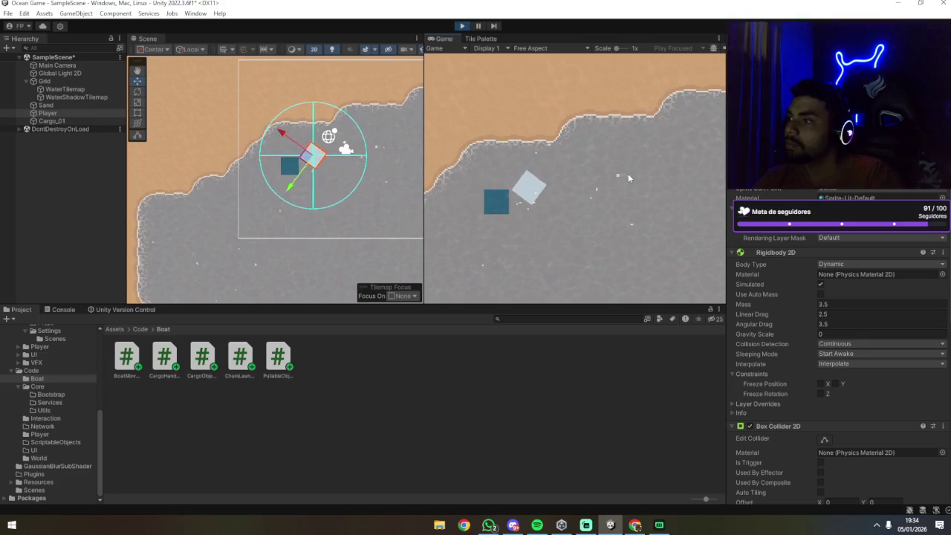
pyautogui.press('d')
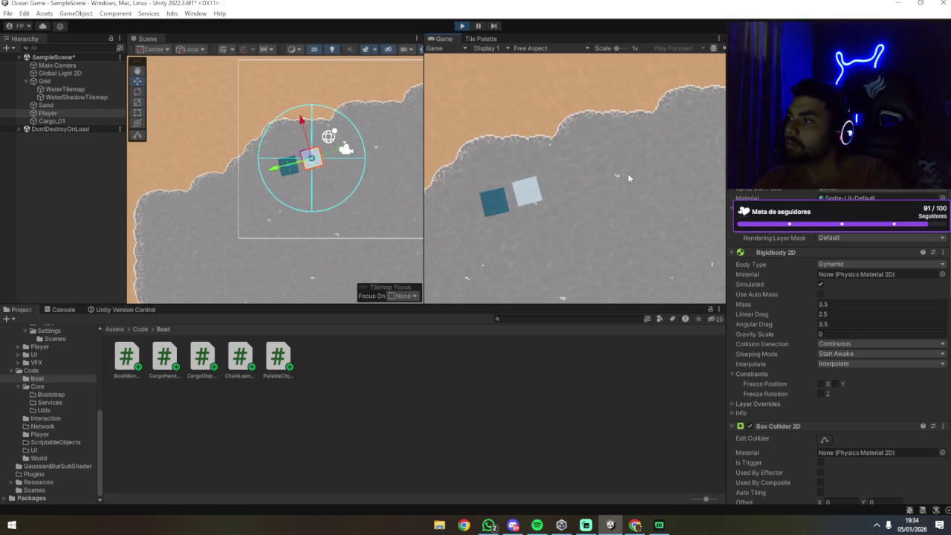
pyautogui.press('w')
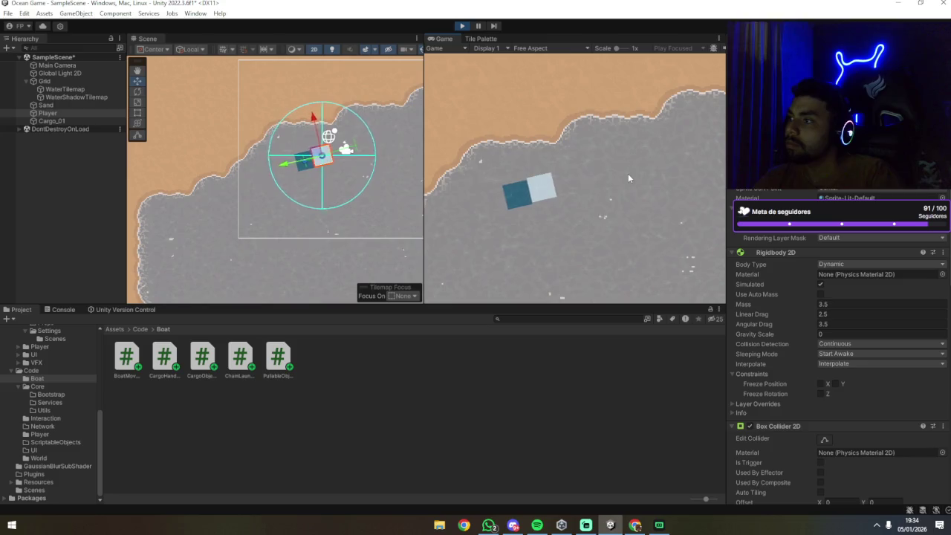
# Keep turning the boat, sail it right with the crate in tow, and frame the Player.
pyautogui.press('d')
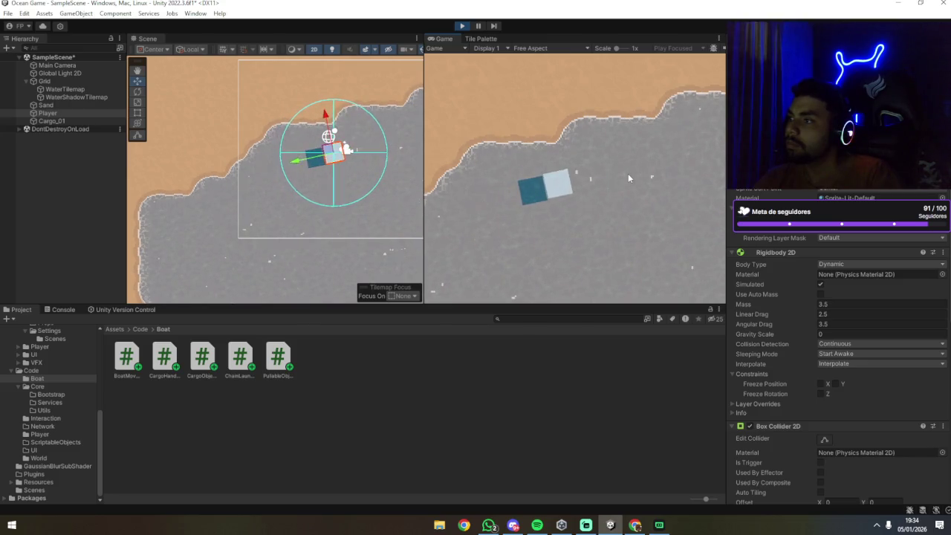
pyautogui.press('a')
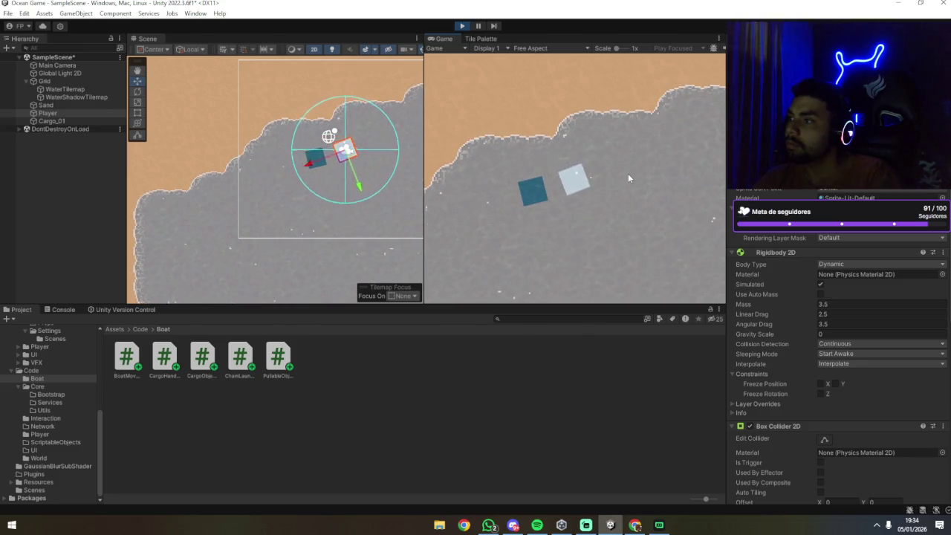
pyautogui.press('d')
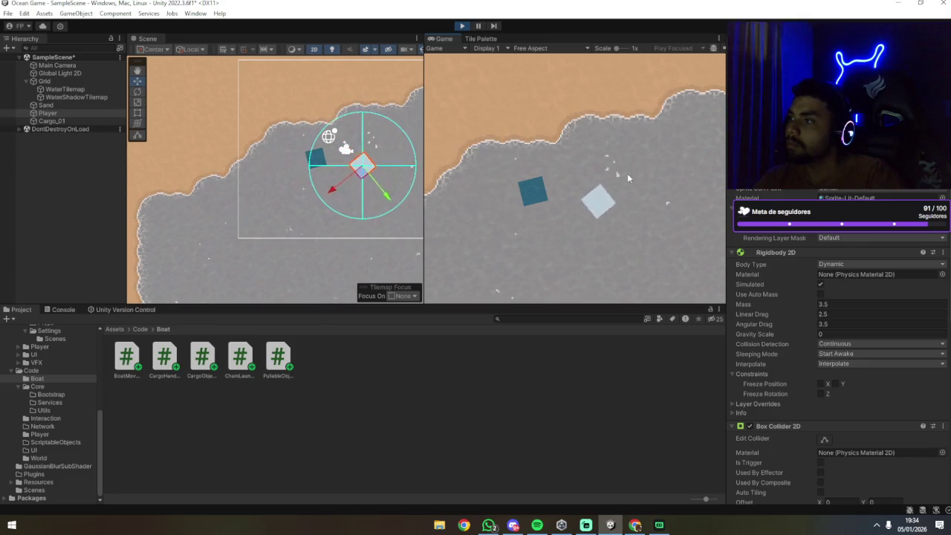
pyautogui.press('d')
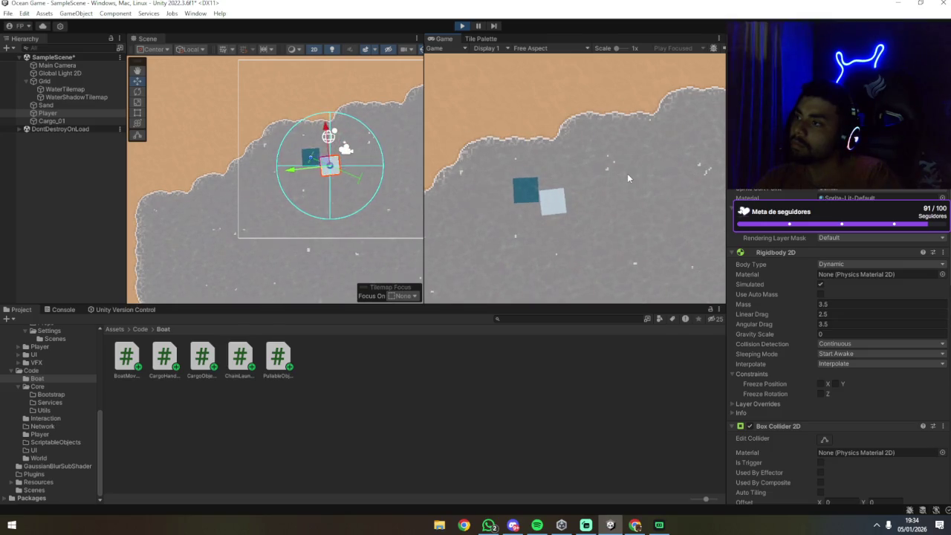
pyautogui.press('d')
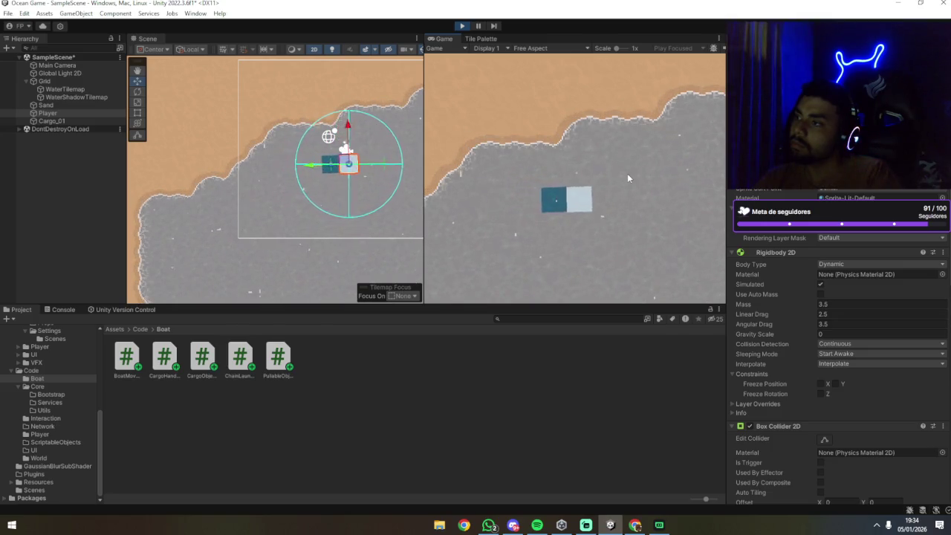
pyautogui.press('s')
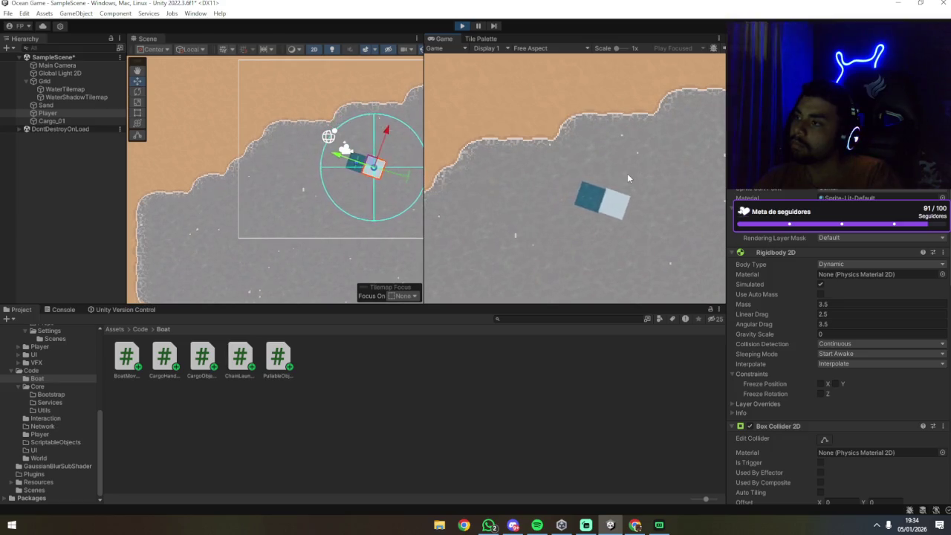
pyautogui.press('f')
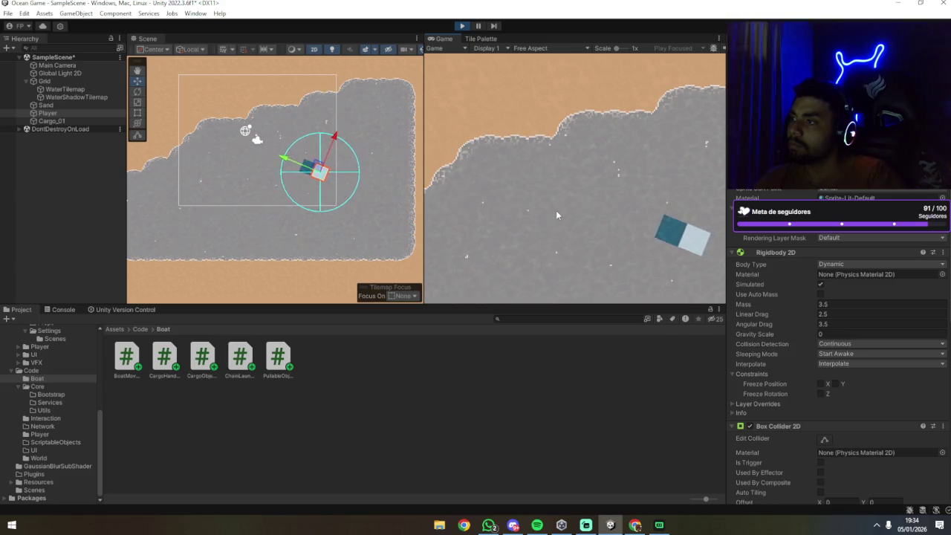
pyautogui.scroll(-10, 820, 441)
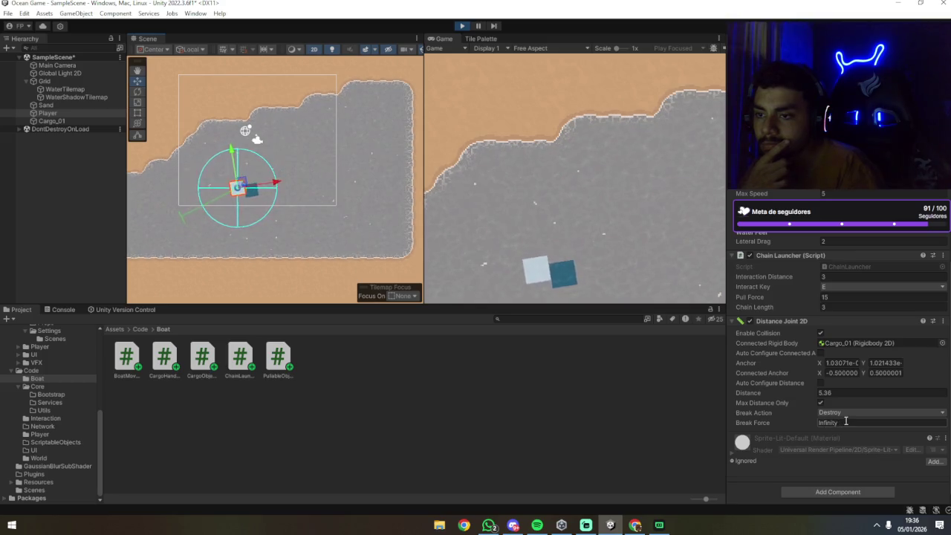
# On the Distance Joint 2D, turn off Max Distance Only and shorten Distance to 4.3.
pyautogui.click(845, 420)
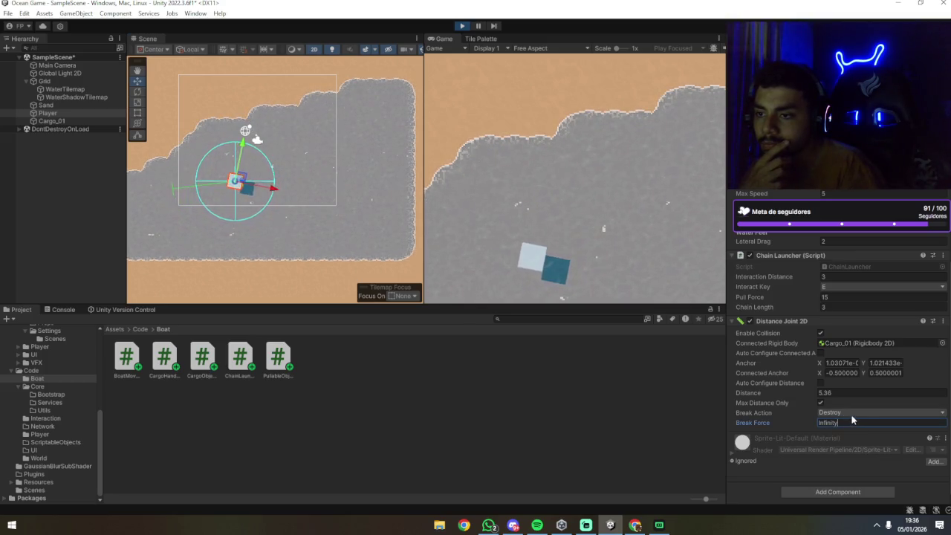
pyautogui.click(820, 402)
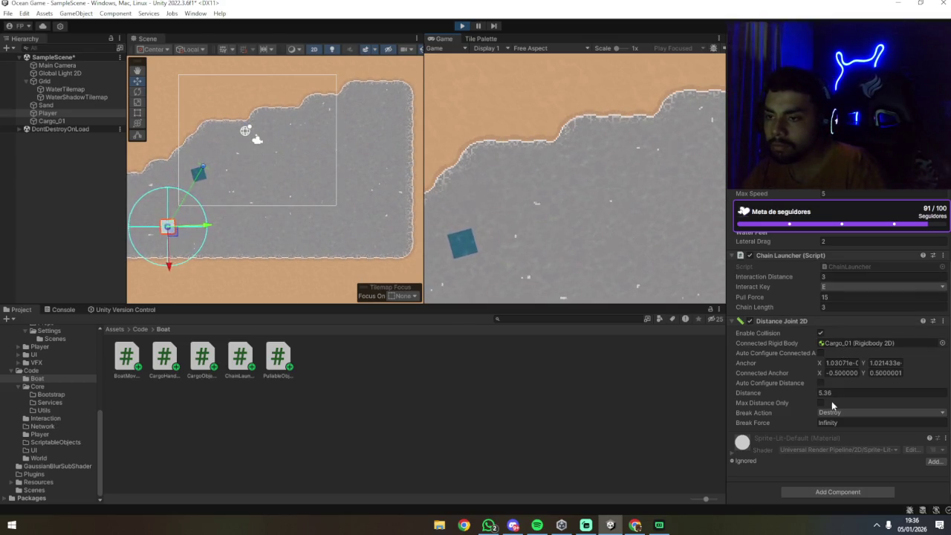
pyautogui.moveTo(776, 398); pyautogui.dragTo(750, 398)
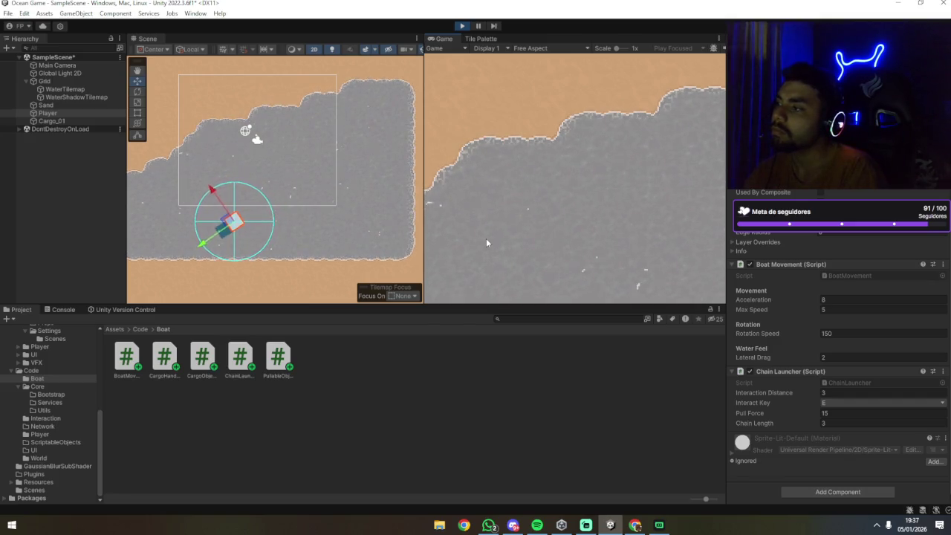
# Chain the boat to the cargo crate with E, then release it again.
pyautogui.press('e')
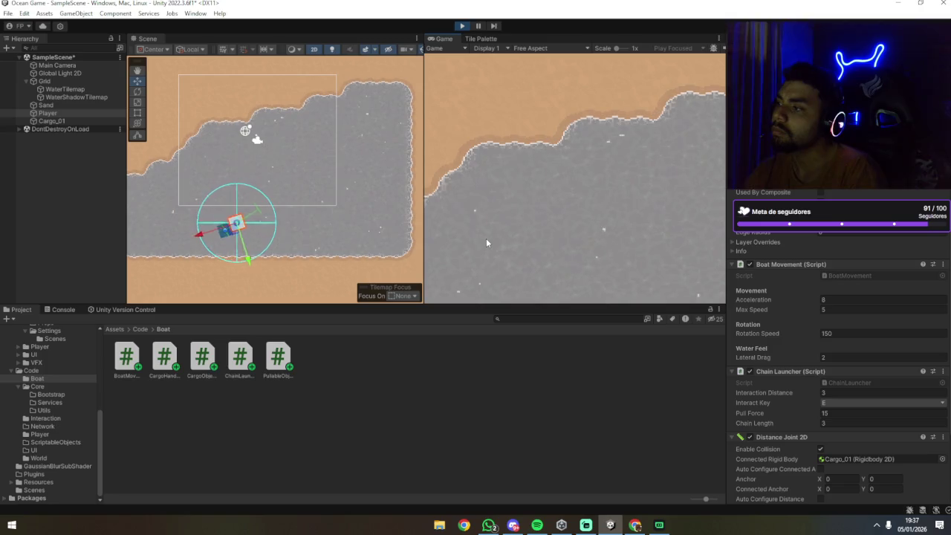
pyautogui.press('e')
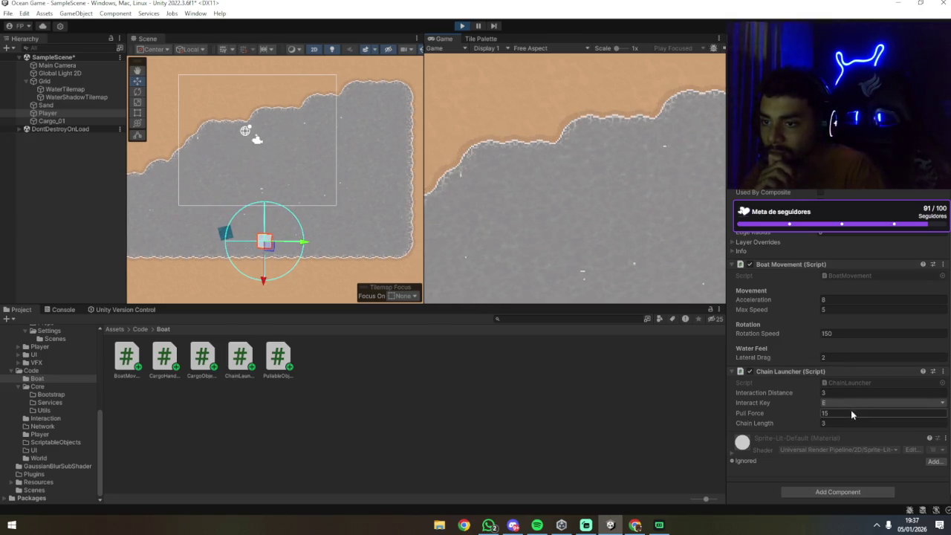
pyautogui.click(834, 392)
# Set the Chain Launcher Interaction Distance to 10 and chain Cargo_01 from farther away.
pyautogui.write('10')
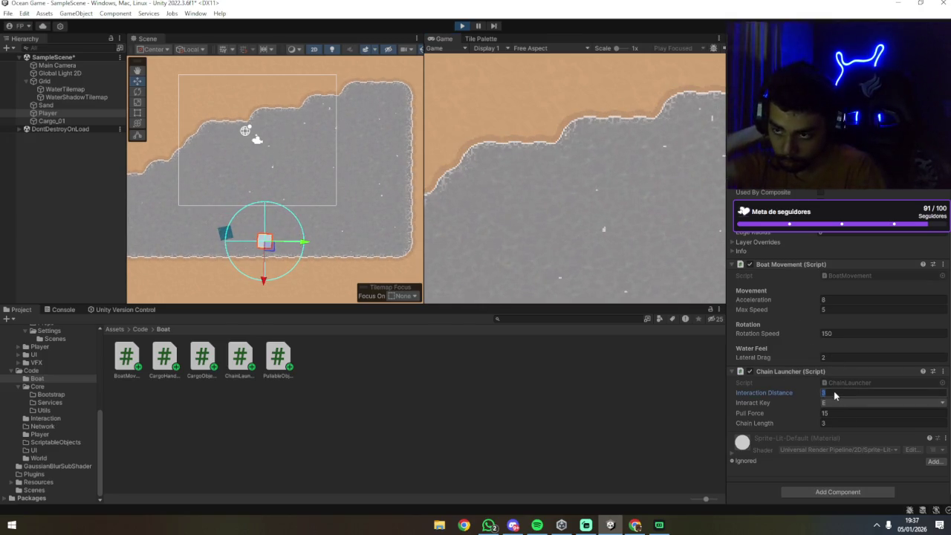
pyautogui.press('Return')
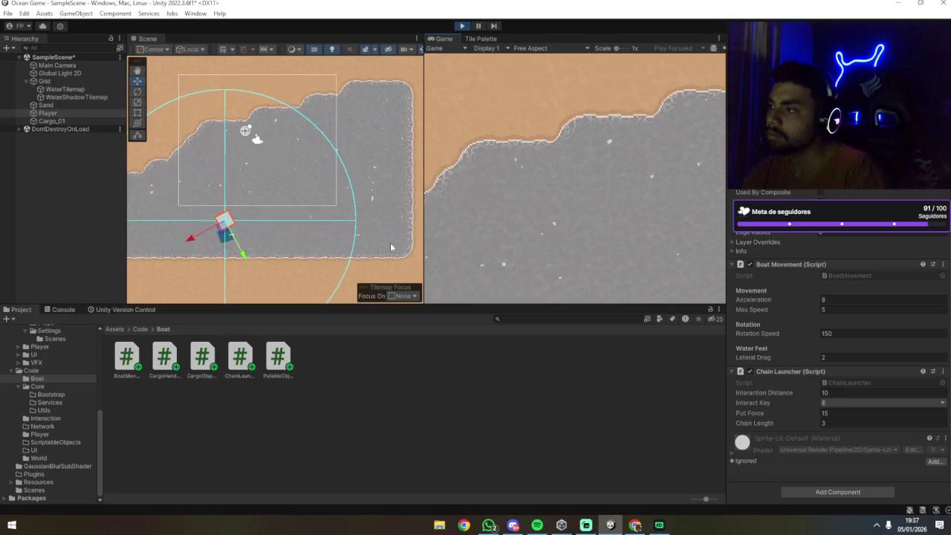
pyautogui.press('e')
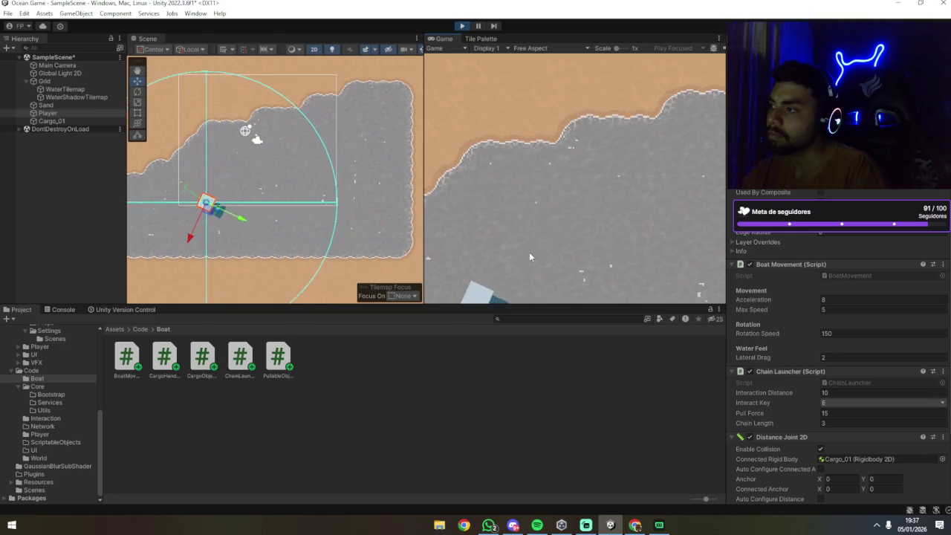
# Release the cargo chain and set the Chain Length to 10.
pyautogui.press('e')
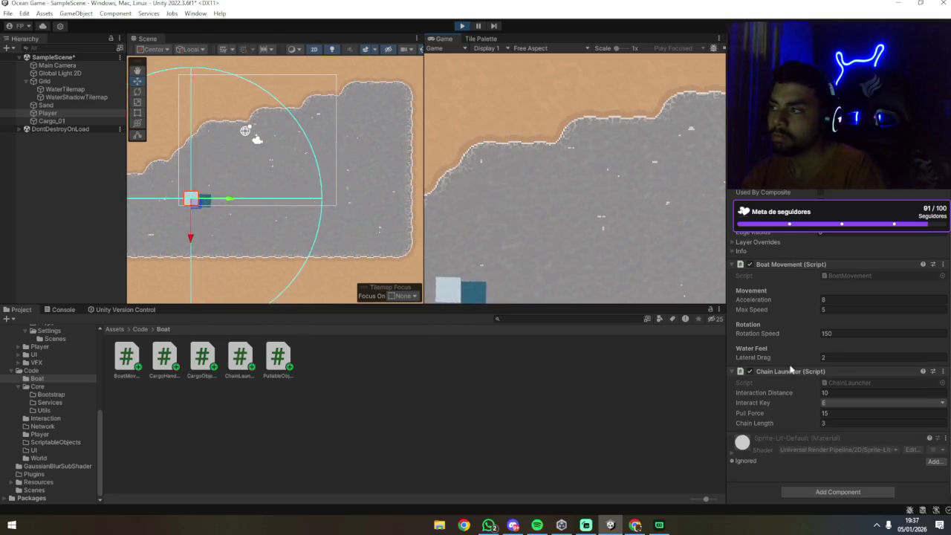
pyautogui.click(840, 423)
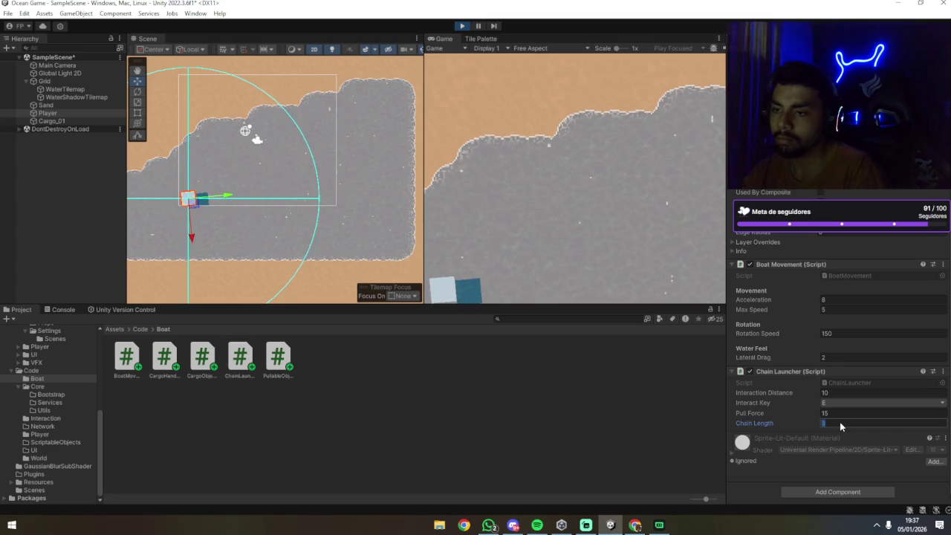
pyautogui.write('10')
pyautogui.press('Return')
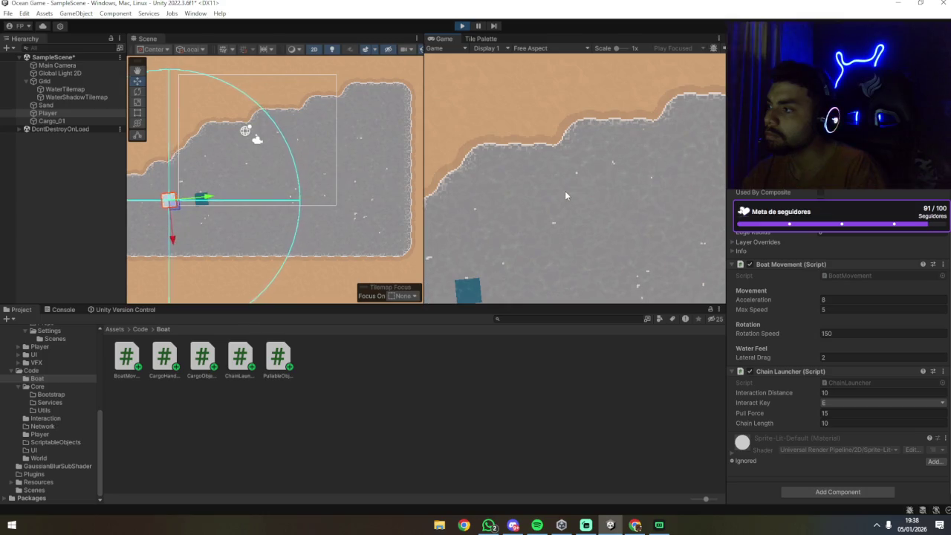
# Steer the boat toward the crate and chain it to Cargo_01.
pyautogui.press('w')
pyautogui.press('a')
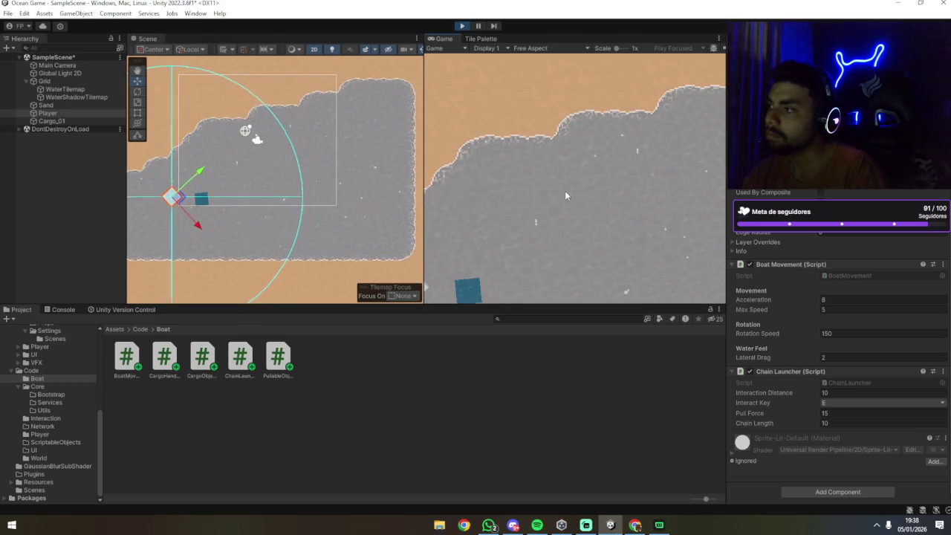
pyautogui.press('d')
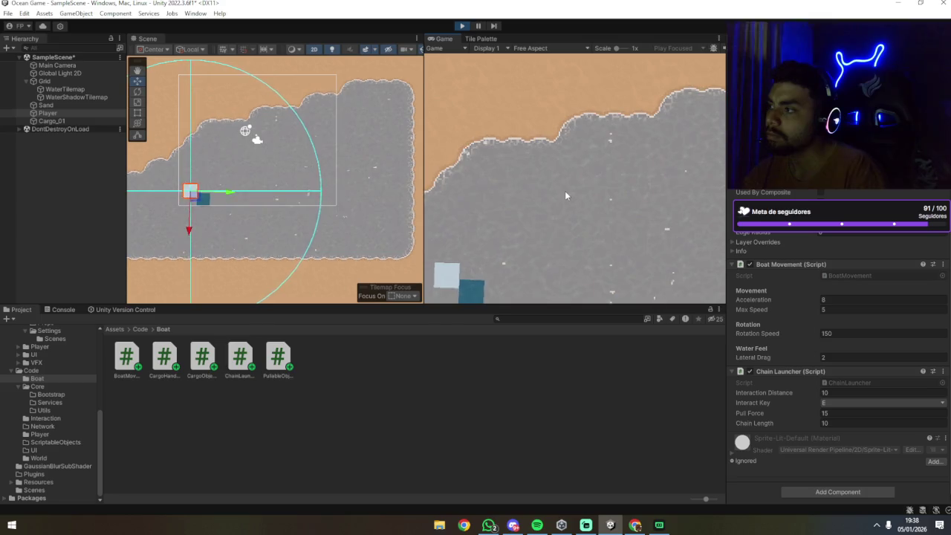
pyautogui.press('d')
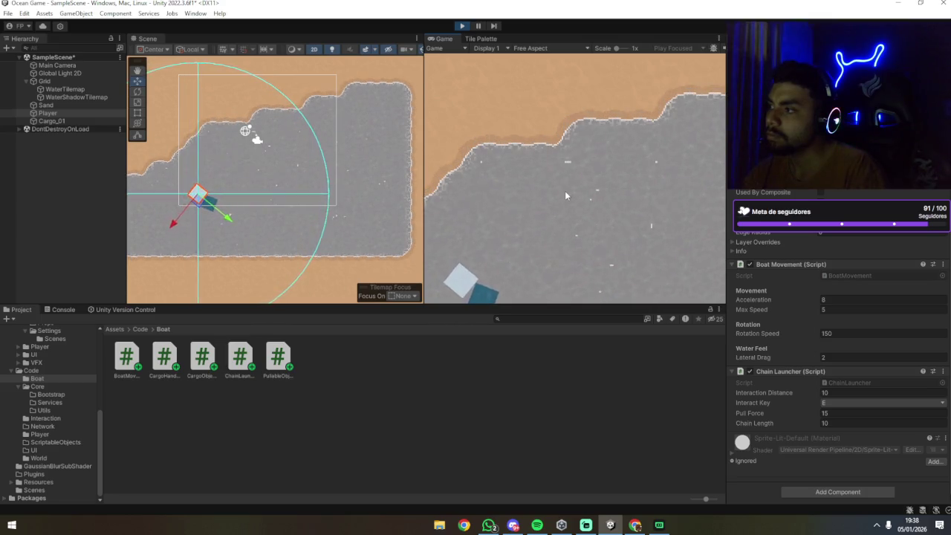
pyautogui.press('a')
pyautogui.press('e')
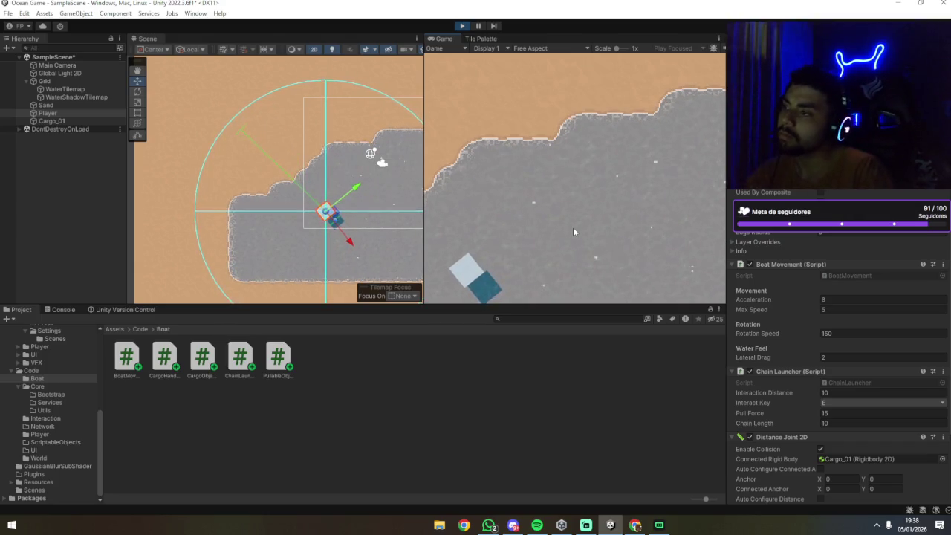
# Unchain the cargo and raise the Interaction Distance to 150.
pyautogui.press('e')
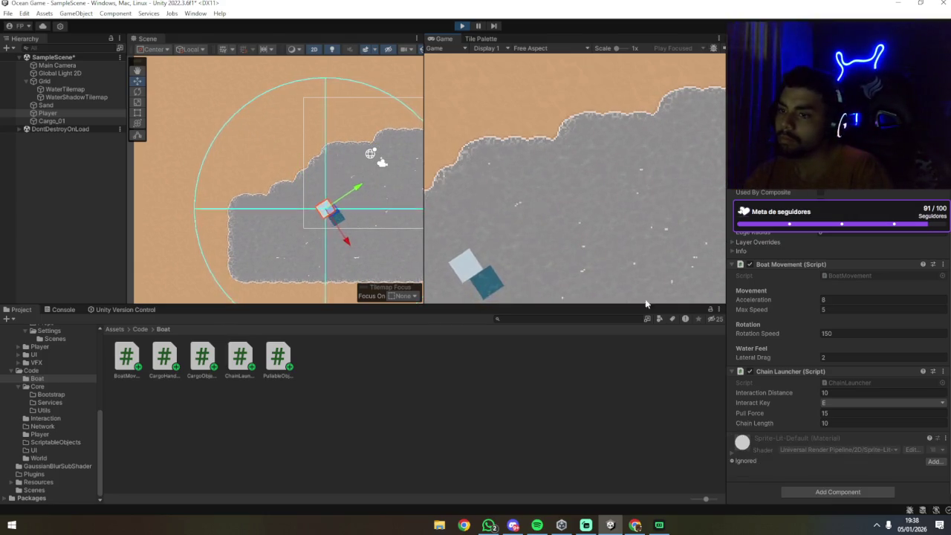
pyautogui.click(835, 392)
pyautogui.write('150')
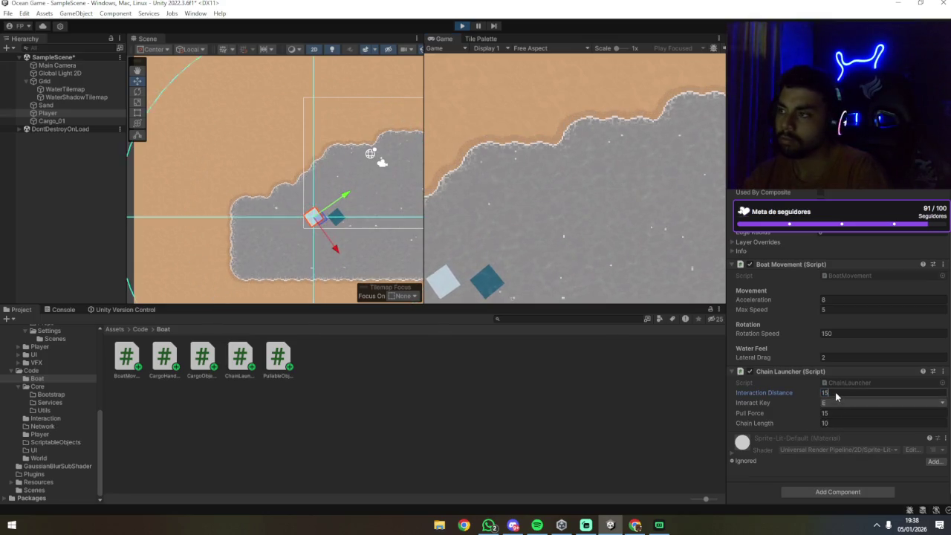
pyautogui.click(448, 228)
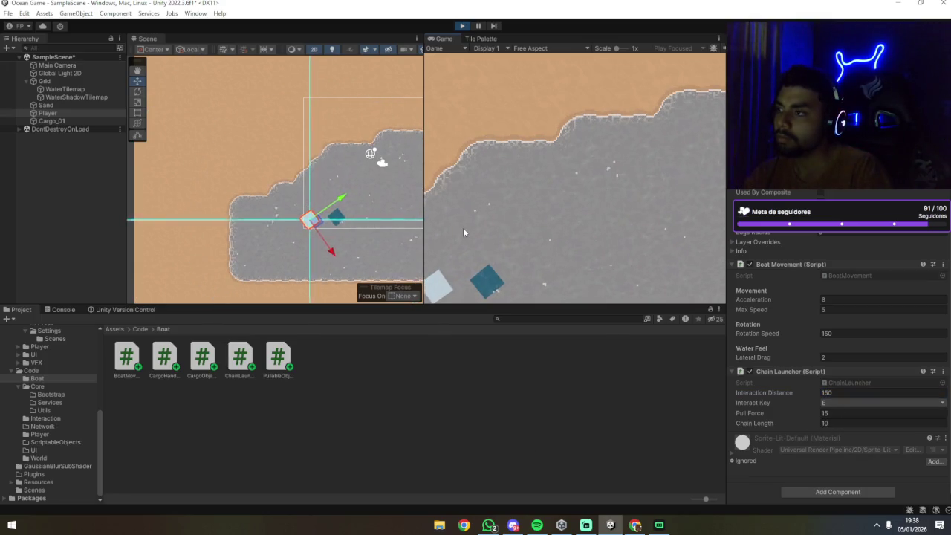
# Steer the boat clockwise and forward until it faces the cargo crate.
pyautogui.press('d')
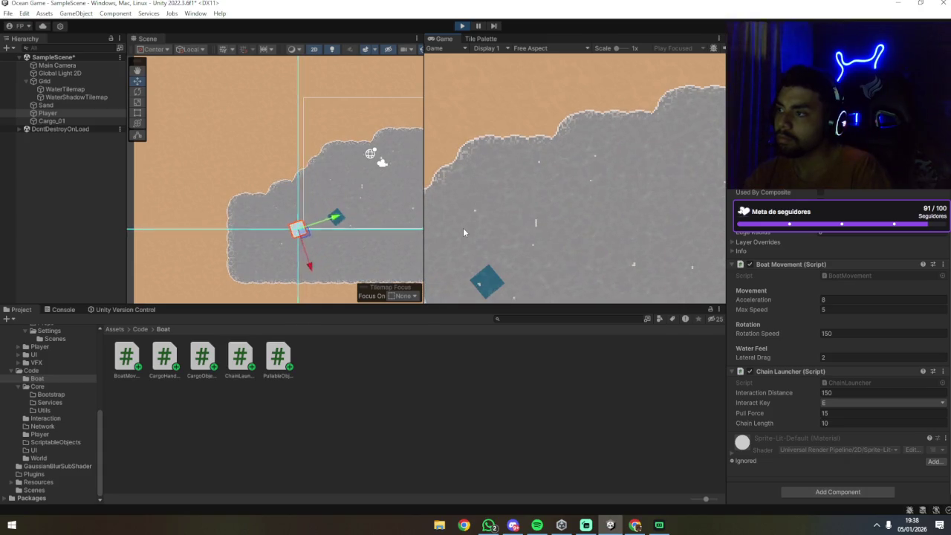
pyautogui.press('d')
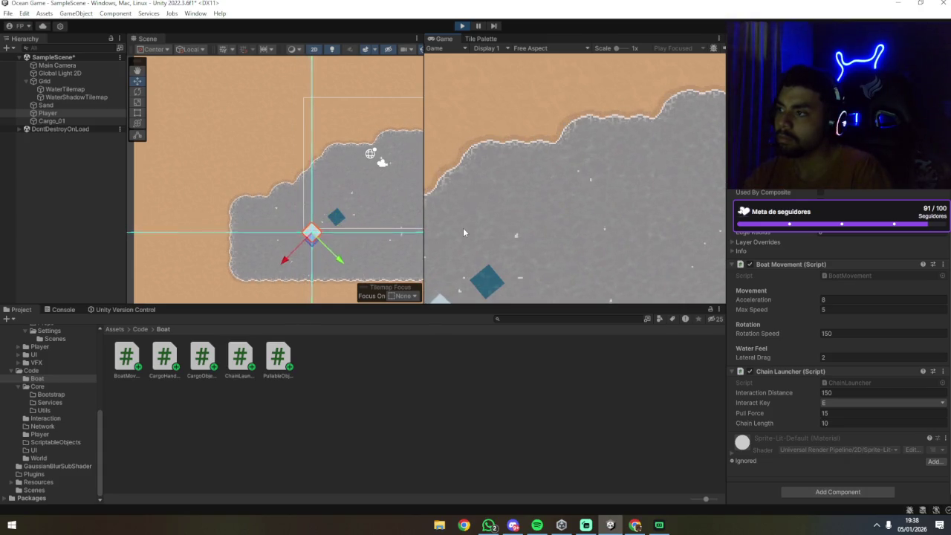
pyautogui.press('d')
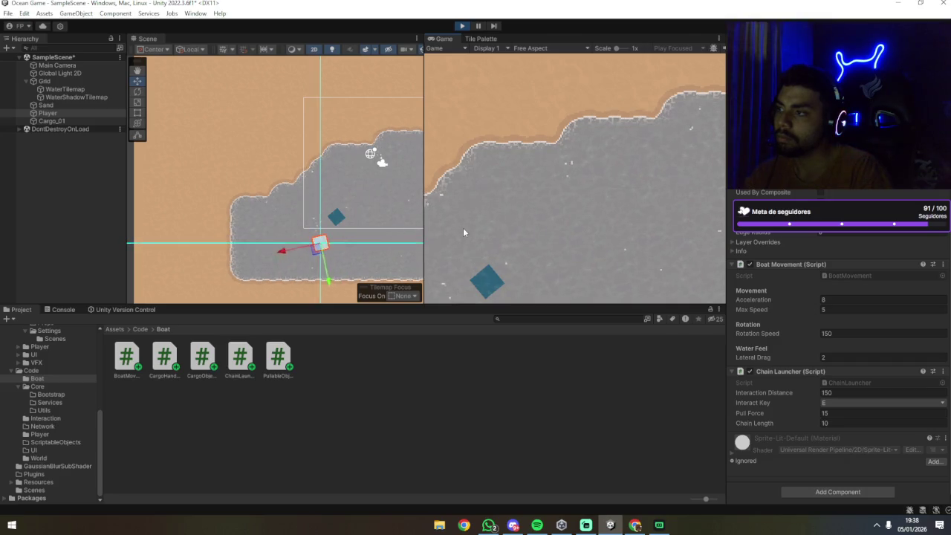
pyautogui.scroll(-6, 338, 218)
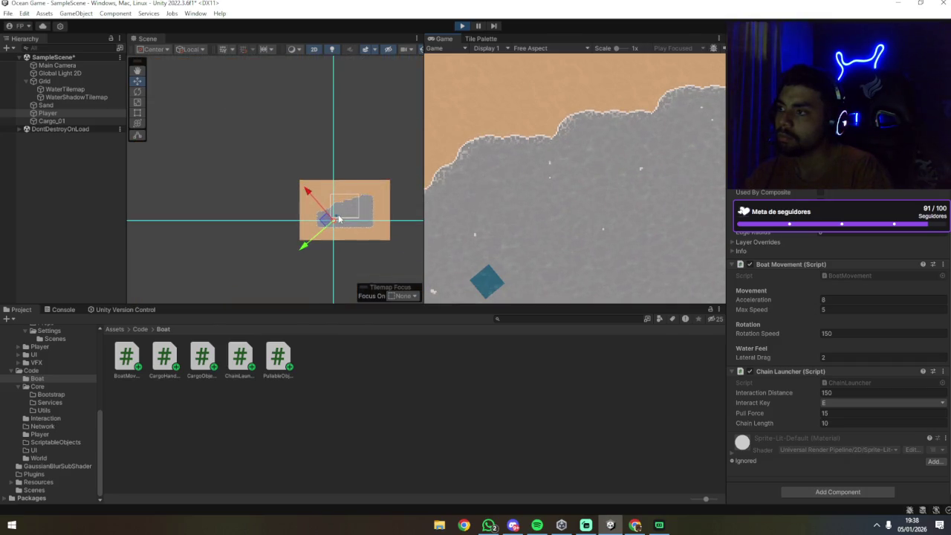
pyautogui.scroll(4, 340, 216)
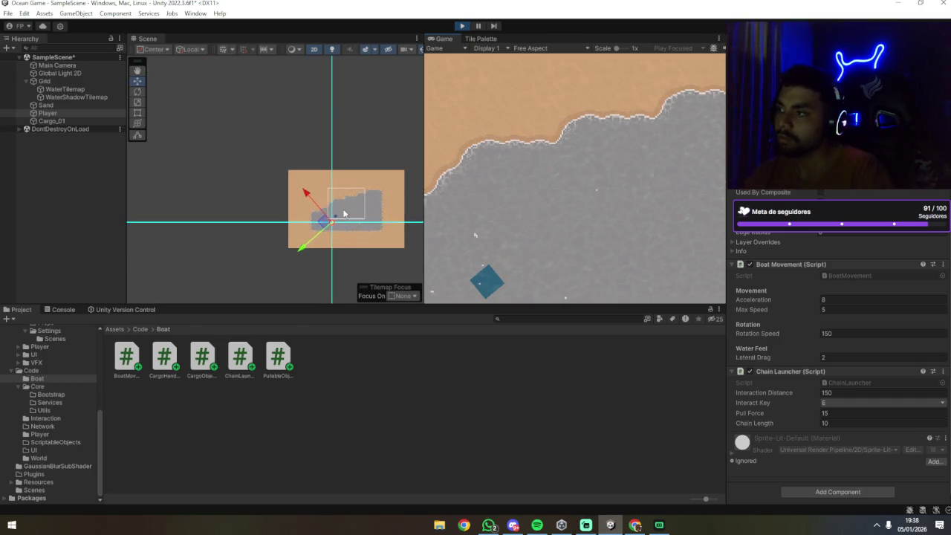
pyautogui.scroll(3, 343, 214)
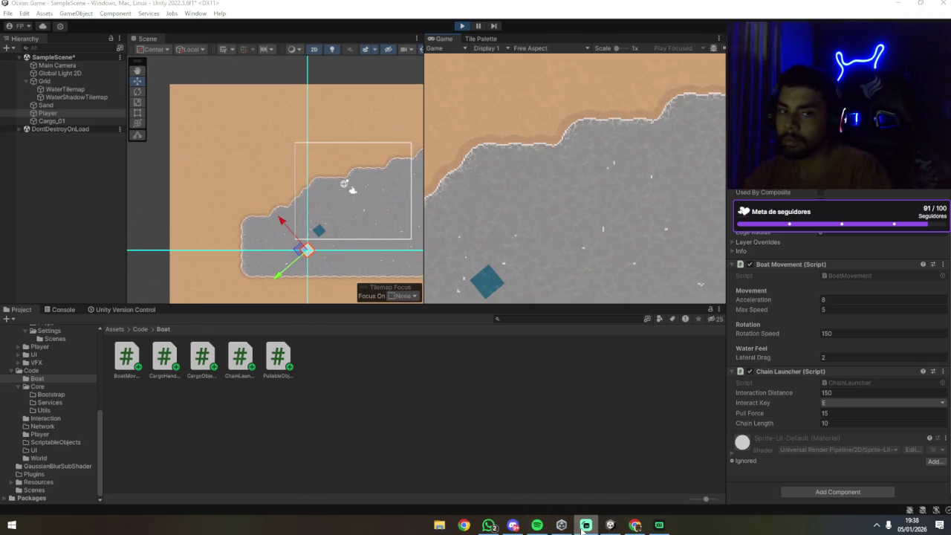
pyautogui.click(459, 205)
pyautogui.press('d')
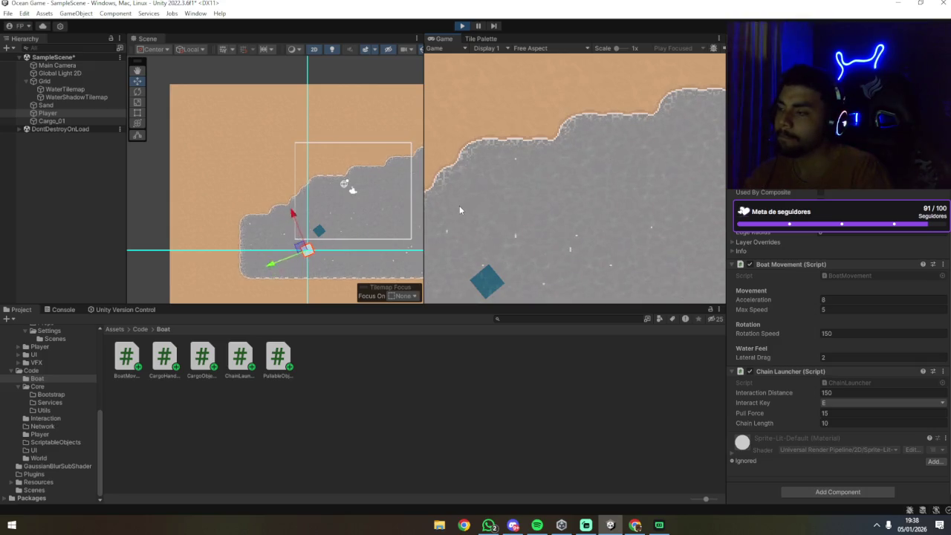
pyautogui.press('d')
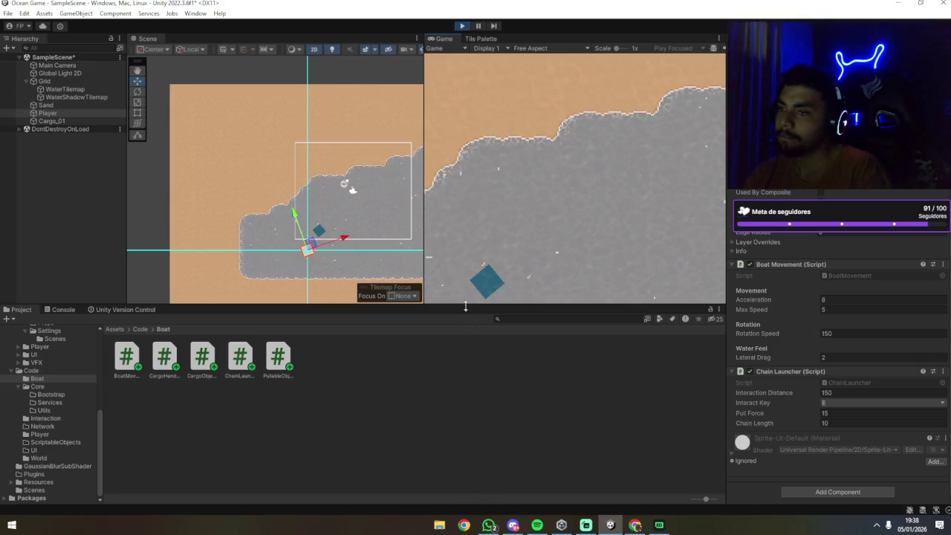
pyautogui.press('w')
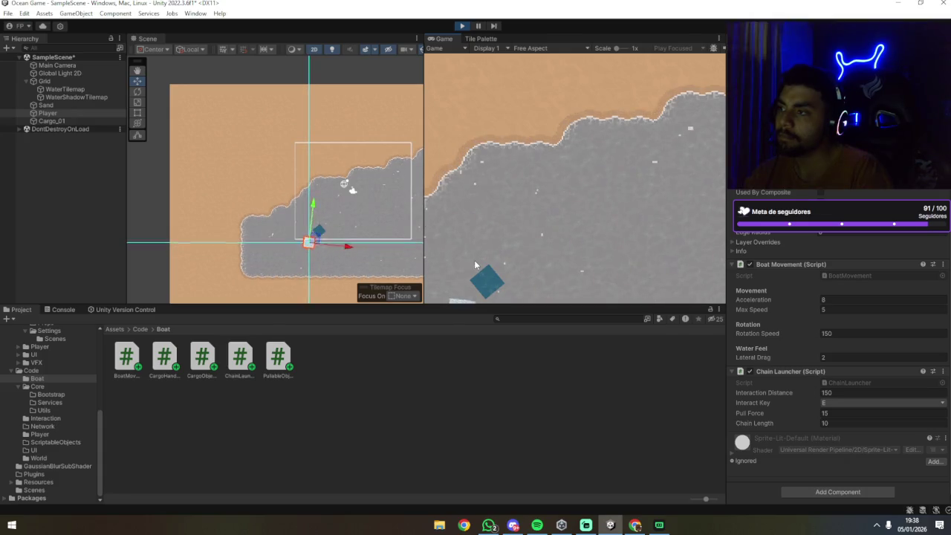
pyautogui.press('d')
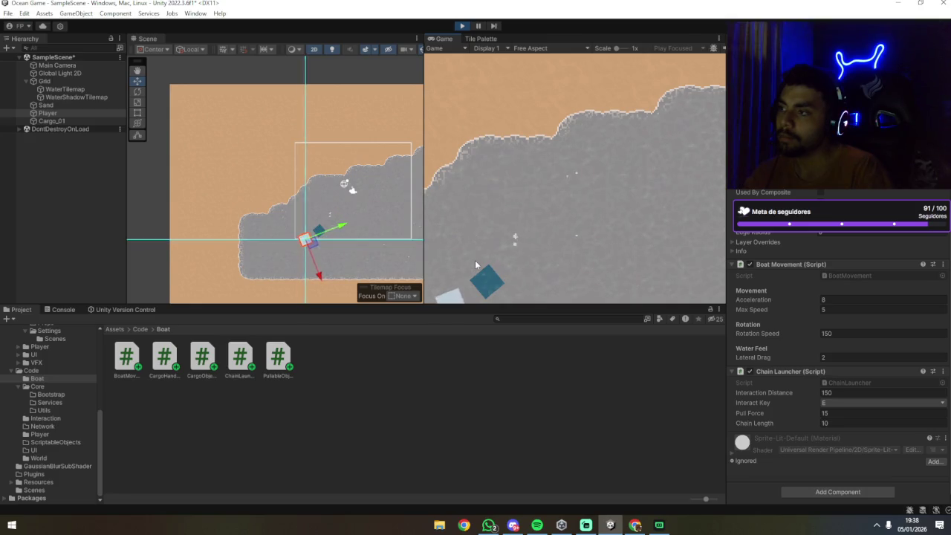
# Chain the crate, switch off Max Distance Only on the joint, and frame the Player.
pyautogui.press('e')
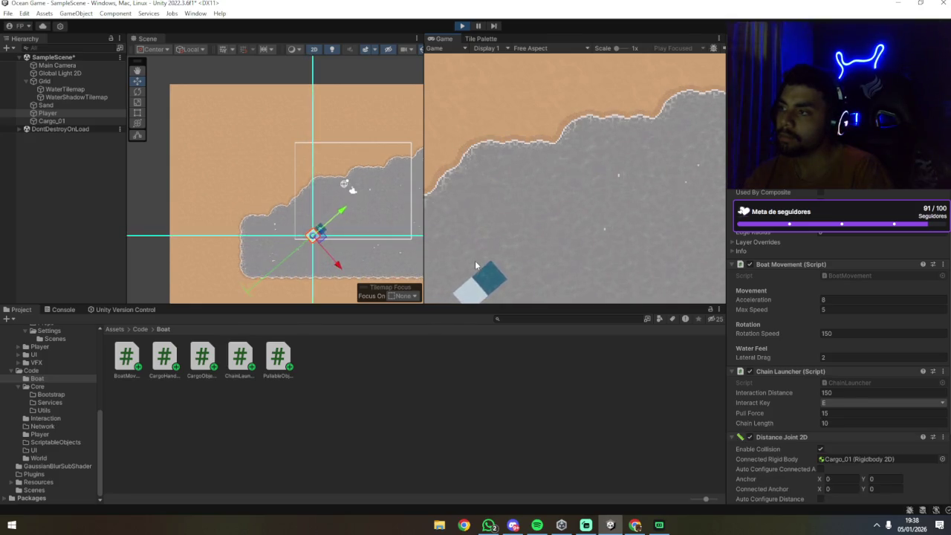
pyautogui.scroll(-3, 346, 193)
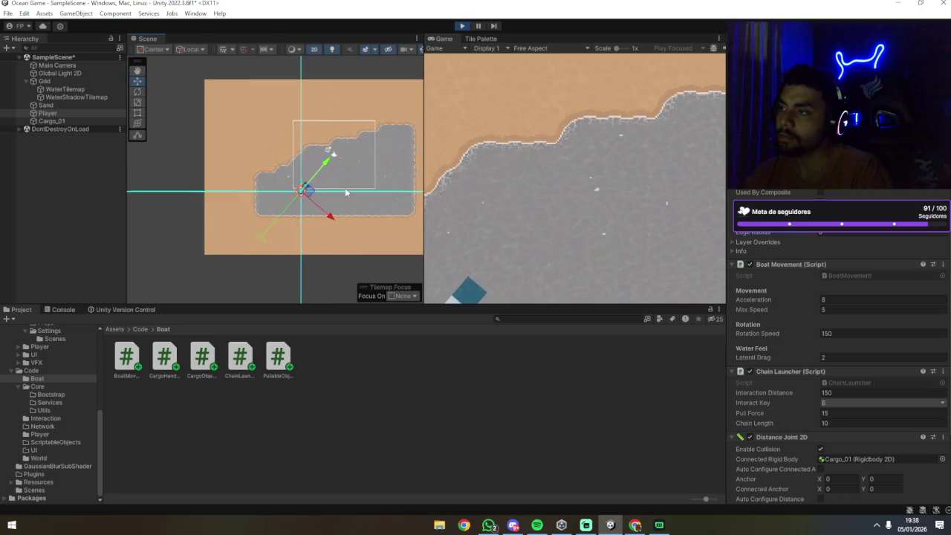
pyautogui.scroll(3, 345, 192)
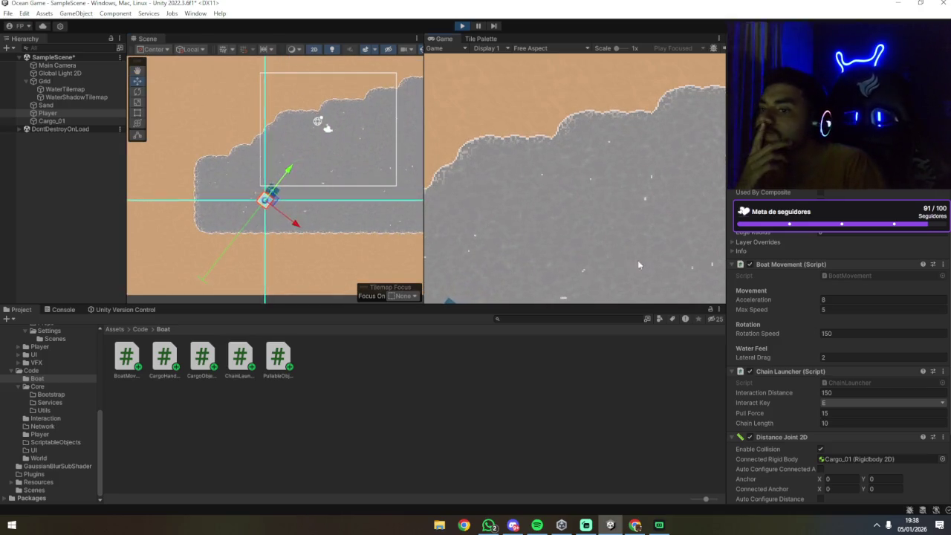
pyautogui.scroll(-3, 780, 357)
pyautogui.click(821, 403)
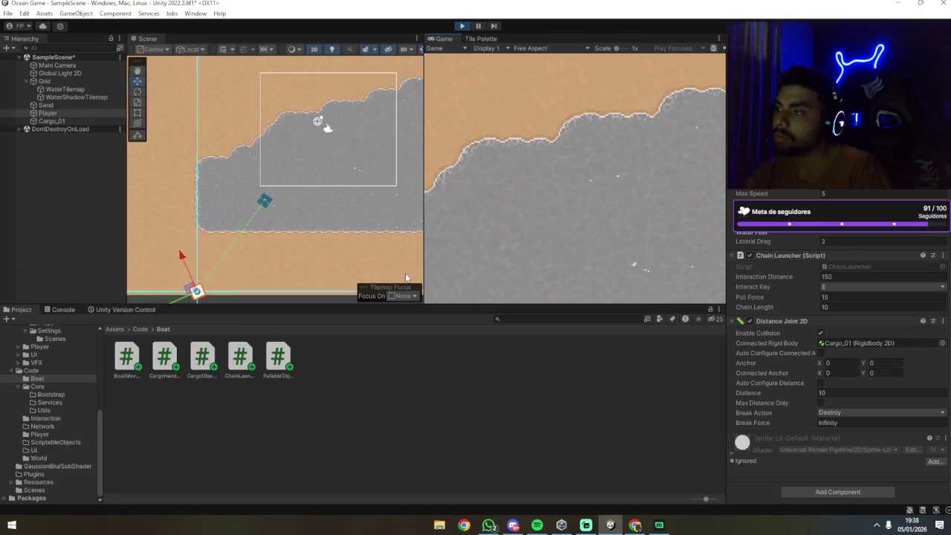
pyautogui.press('f')
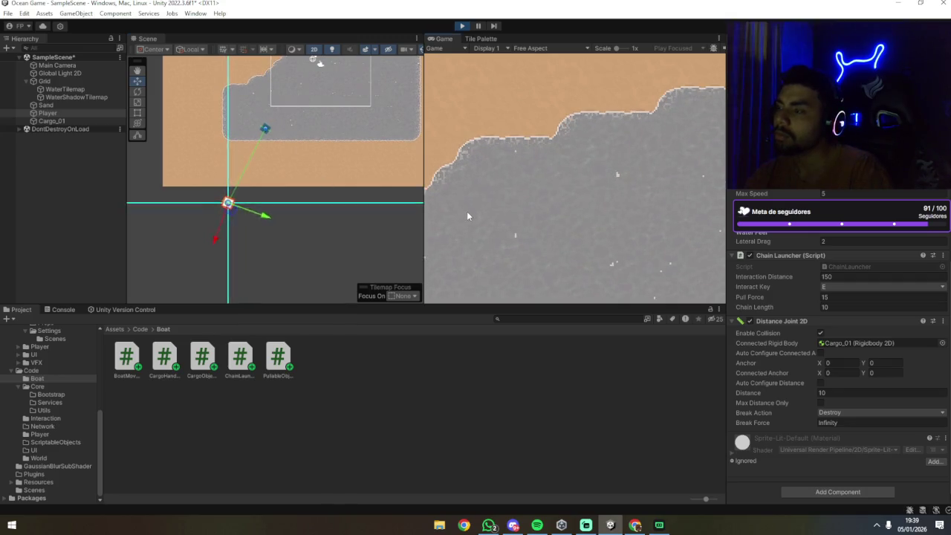
pyautogui.press('f')
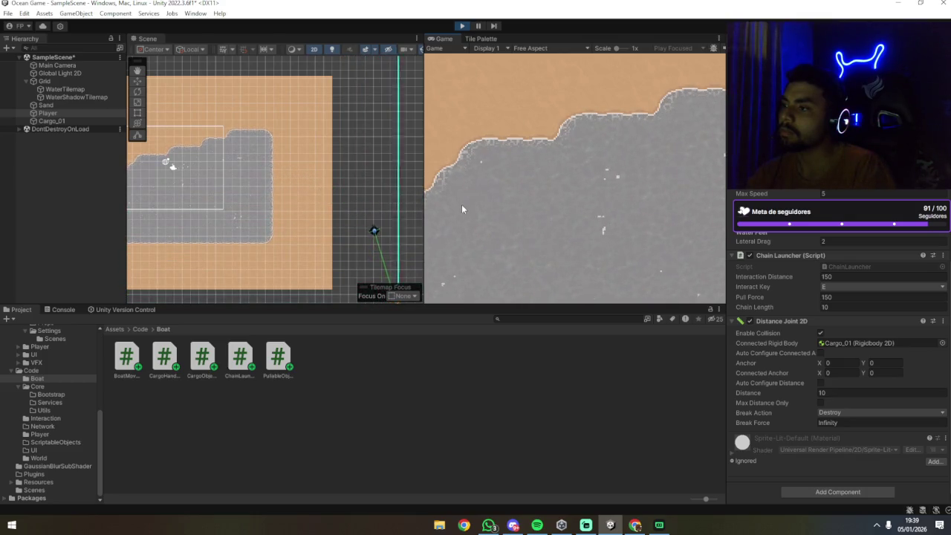
# Scroll through the Inspector, then release the chained cargo from the boat with E.
pyautogui.scroll(5, 280, 81)
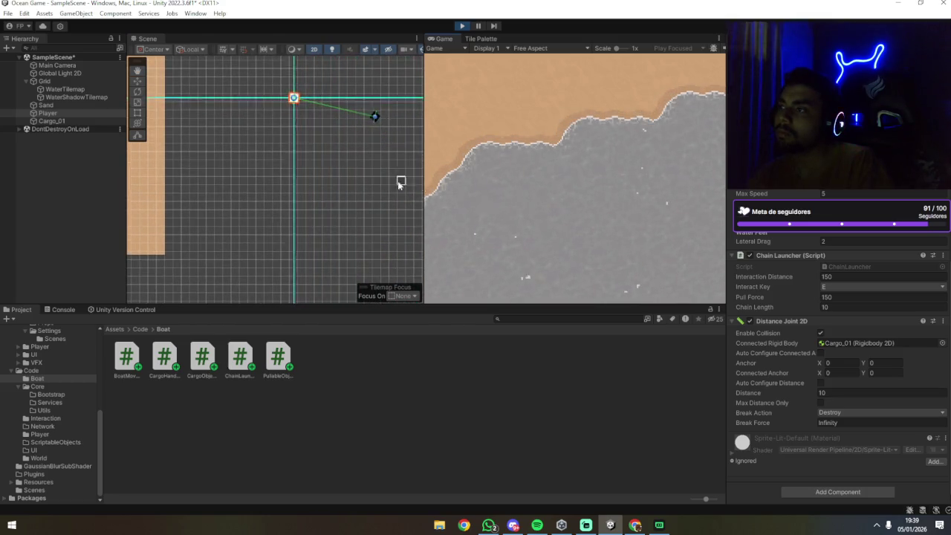
pyautogui.scroll(-5, 407, 181)
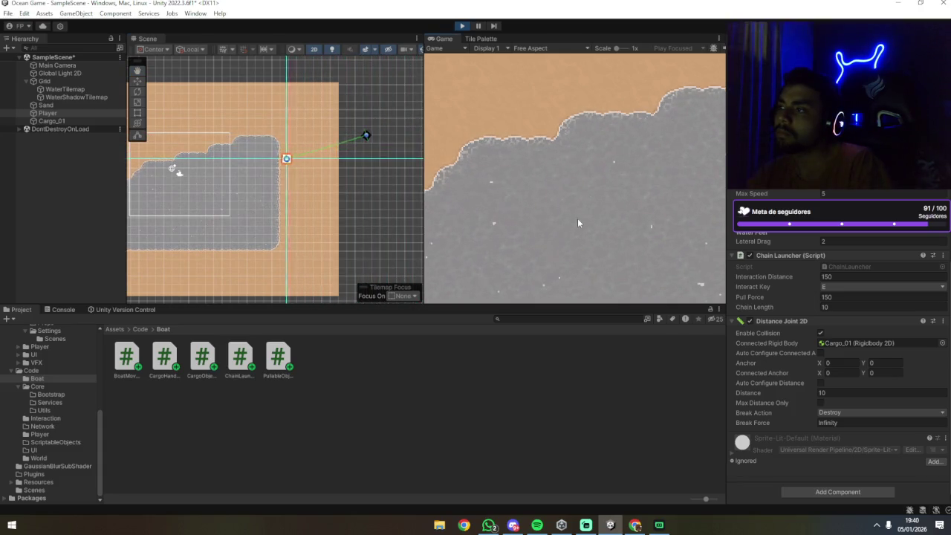
pyautogui.press('e')
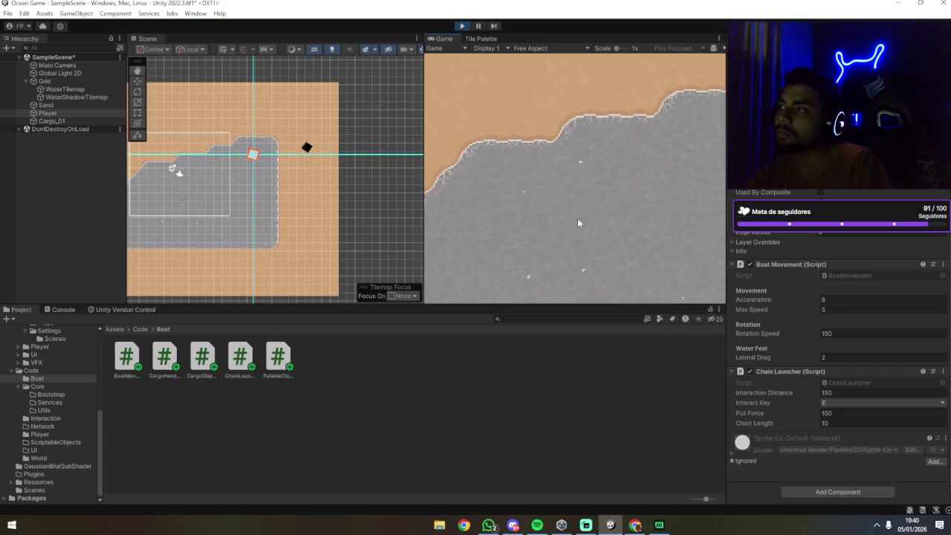
# Chain the cargo crate to the boat again, tow it, then switch to another application.
pyautogui.press('e')
pyautogui.press('e')
pyautogui.press('e')
pyautogui.press('e')
pyautogui.press('e')
pyautogui.press('e')
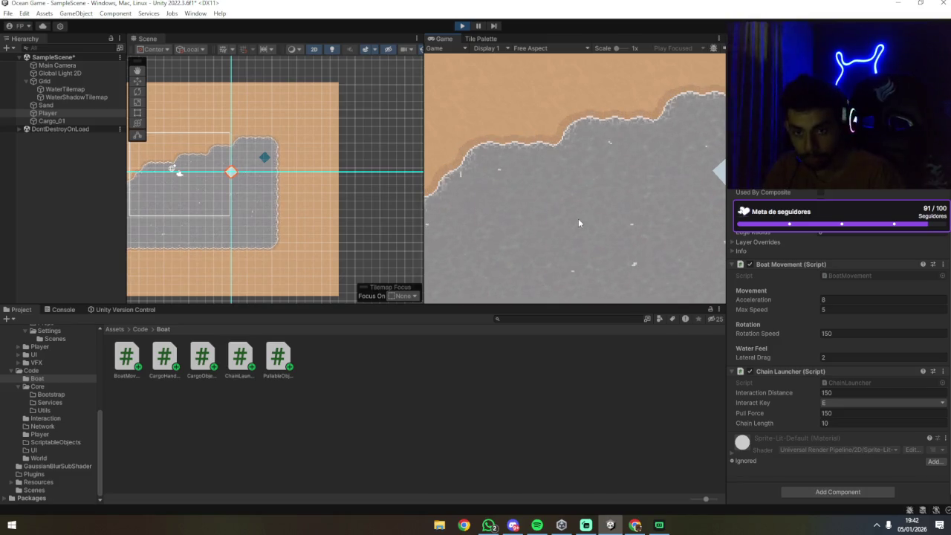
pyautogui.hotkey('alt', 'Tab')
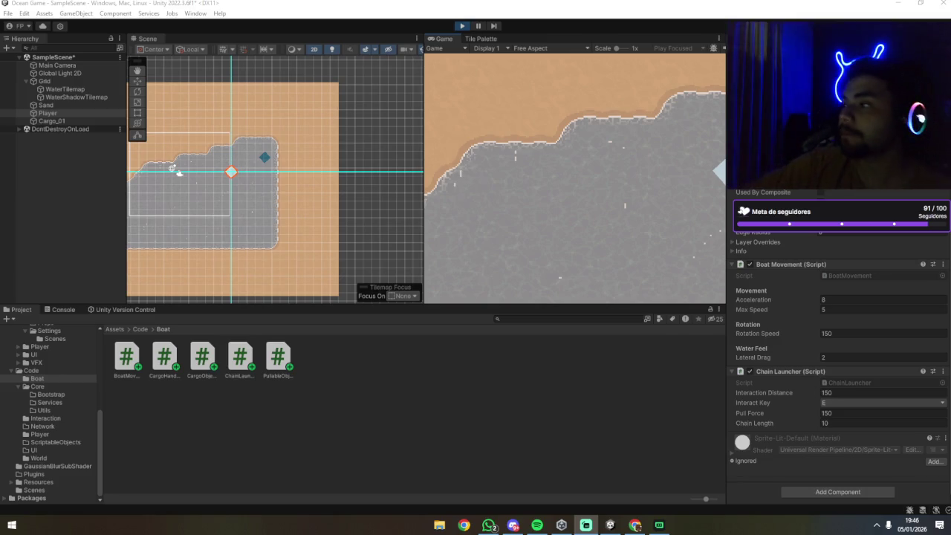
# Focus the running game and steer the boat a short way along the shore with D.
pyautogui.click(479, 193)
pyautogui.scroll(3, 325, 194)
pyautogui.scroll(2, 321, 189)
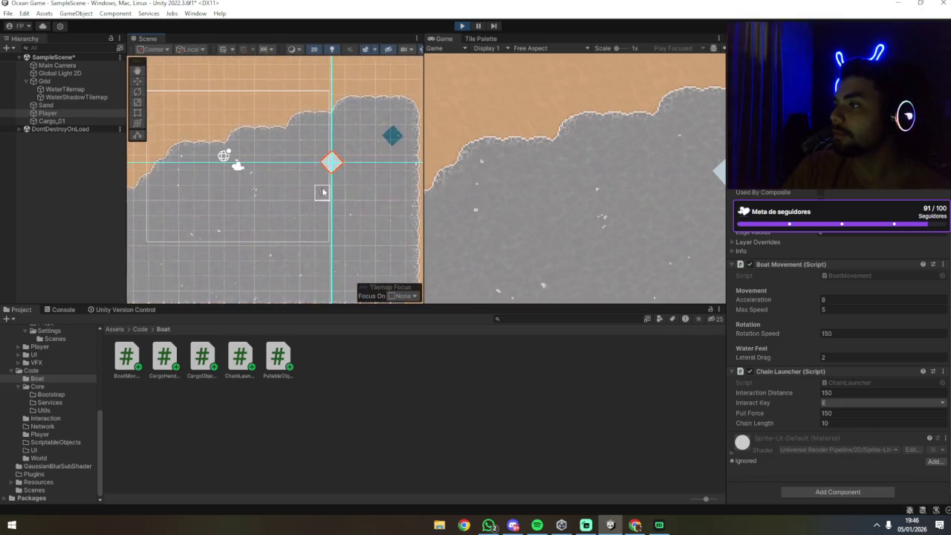
pyautogui.scroll(-1, 335, 196)
pyautogui.click(516, 174)
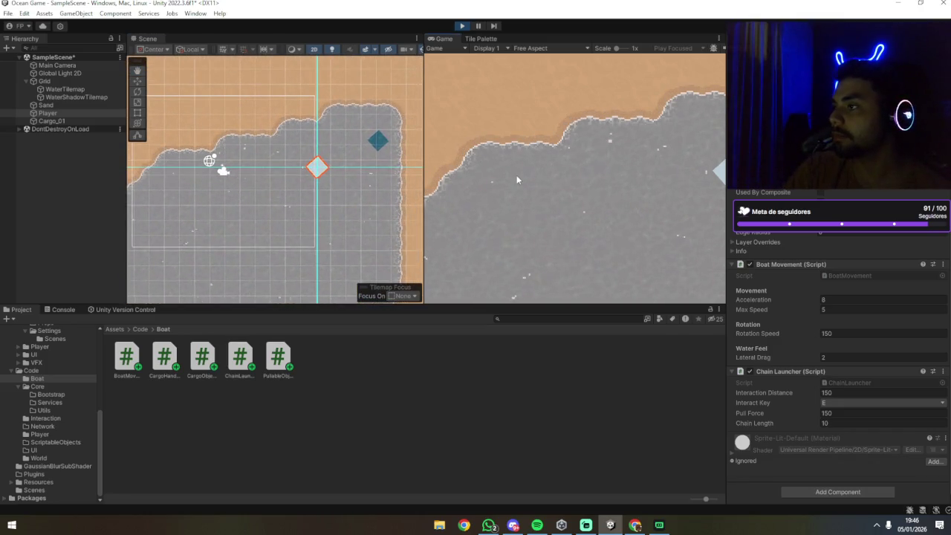
pyautogui.press('d')
pyautogui.press('d')
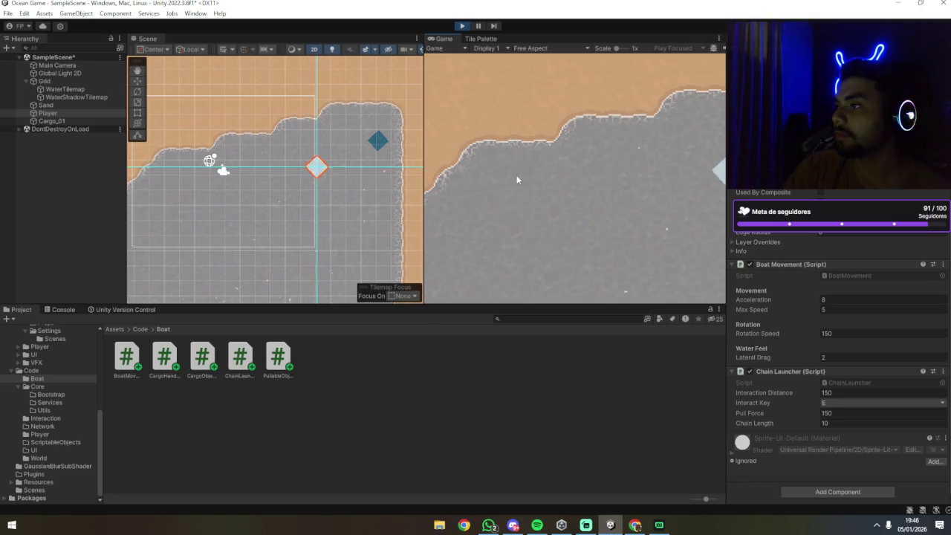
pyautogui.press('d')
pyautogui.press('d')
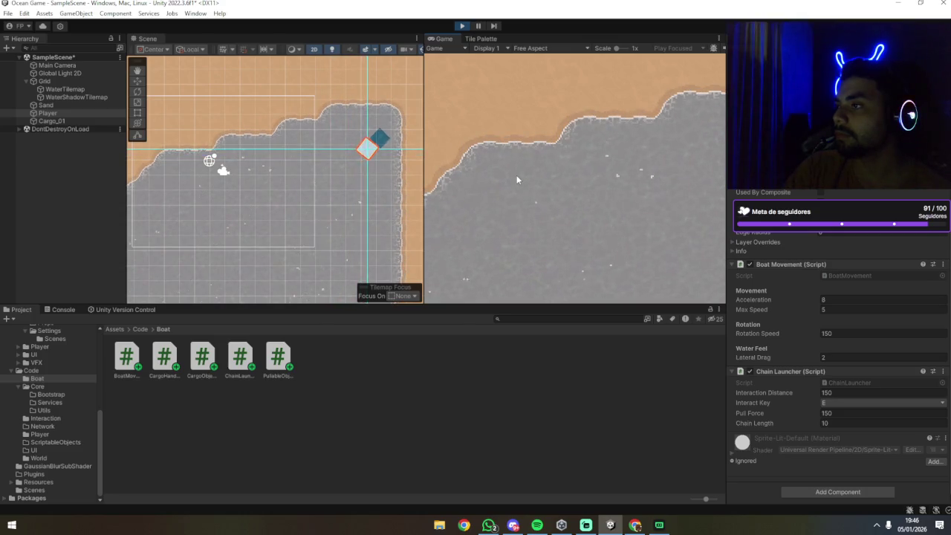
# Chain the boat to Cargo_01 with E, then release the chain with E.
pyautogui.press('e')
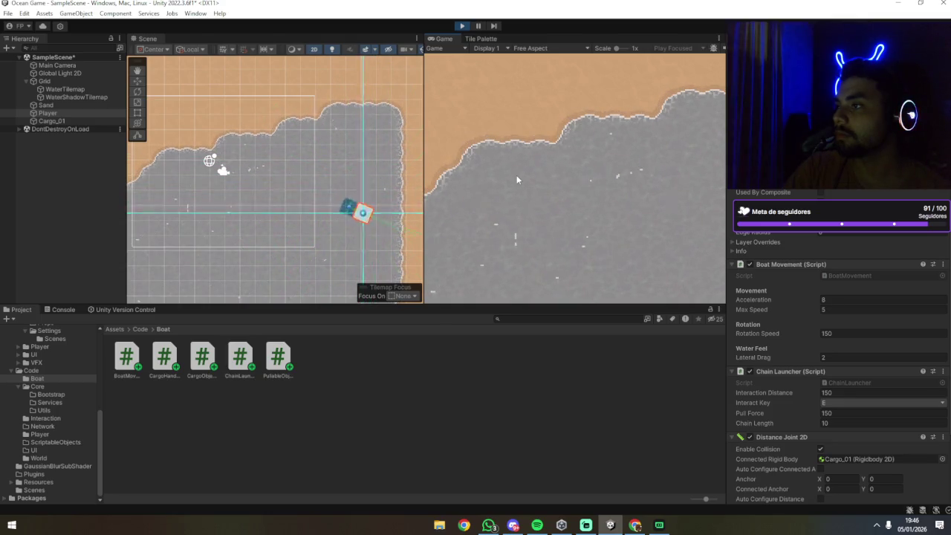
pyautogui.press('e')
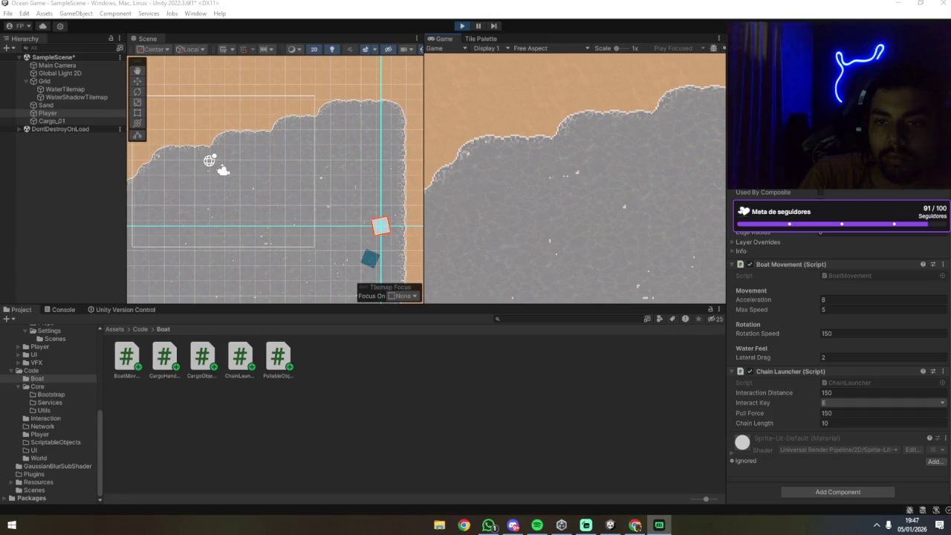
# Review the components on the Cargo_01 crate and then the Player boat.
pyautogui.click(376, 393)
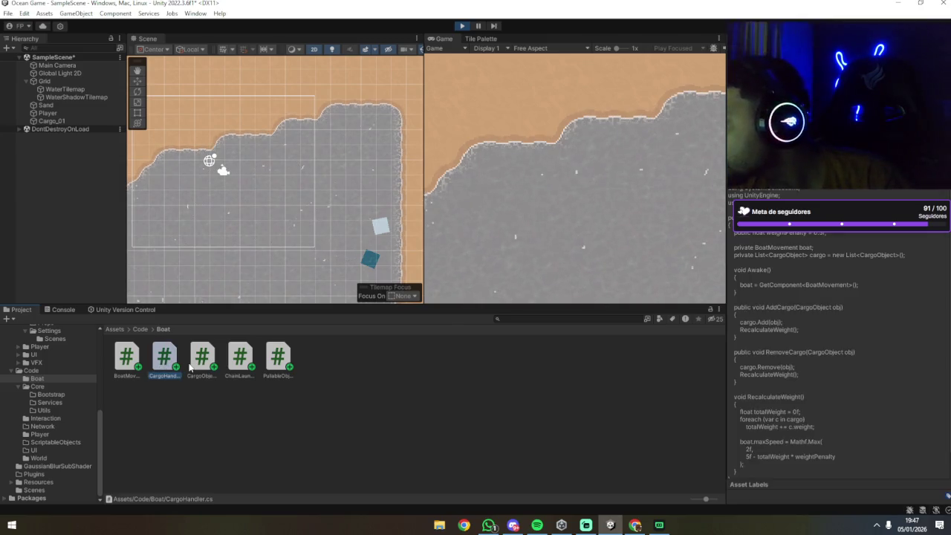
pyautogui.click(52, 121)
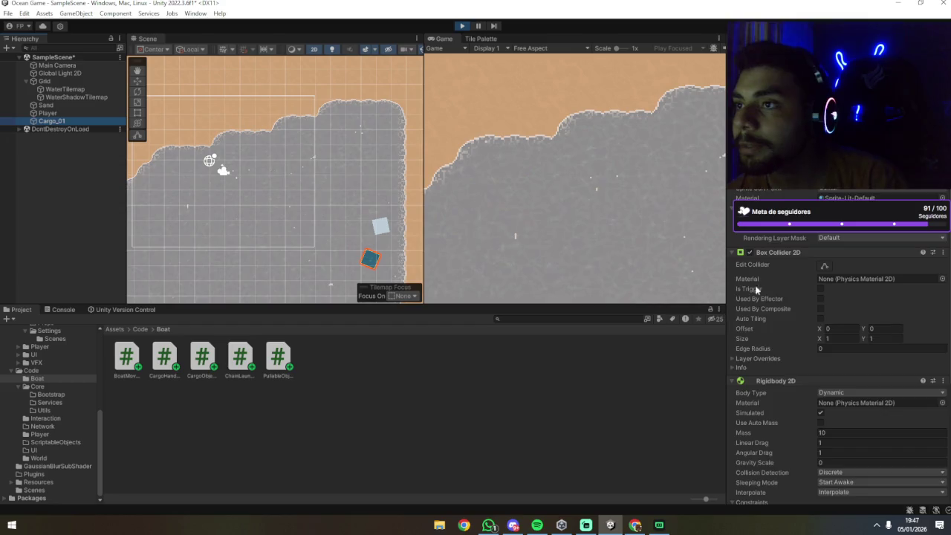
pyautogui.scroll(-5, 771, 411)
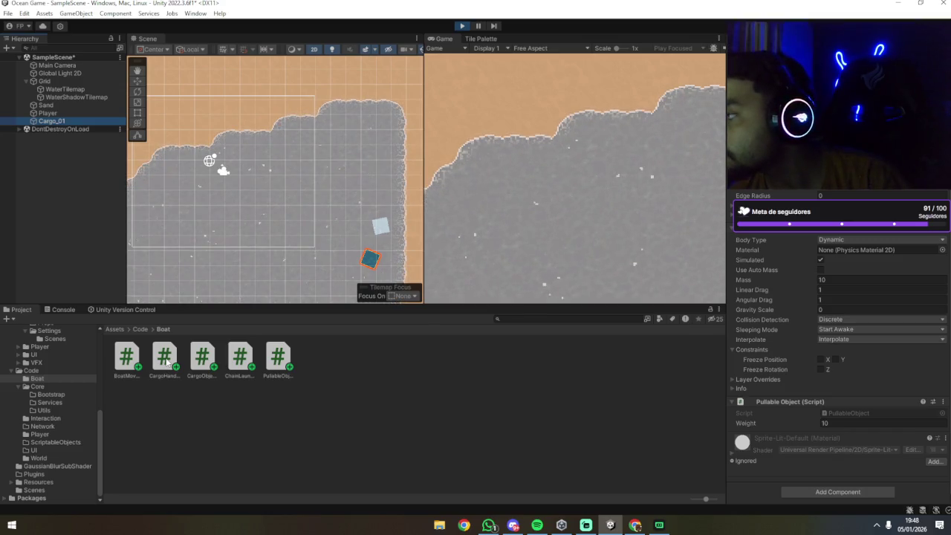
pyautogui.click(49, 113)
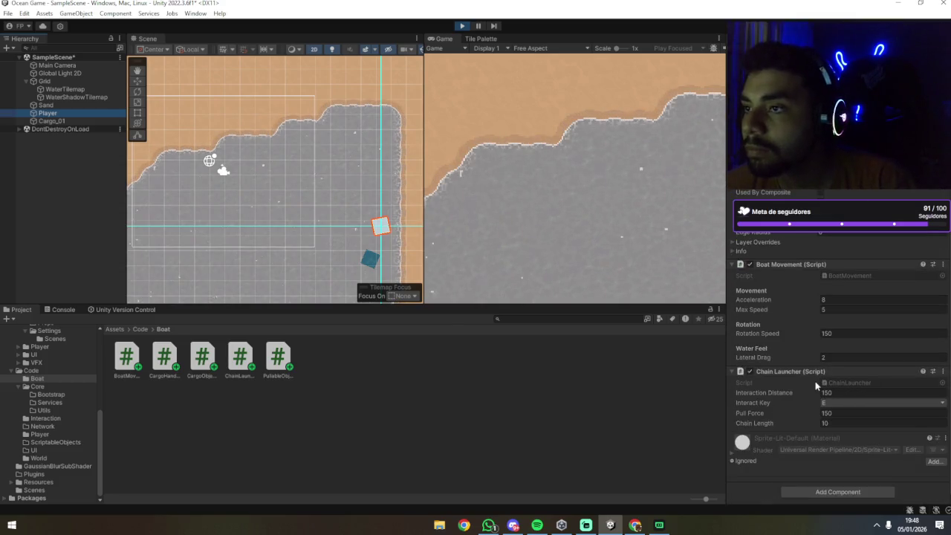
# Preview the CargoHandler.cs and CargoObject.cs scripts in Assets/Code/Boat.
pyautogui.click(195, 363)
pyautogui.click(166, 362)
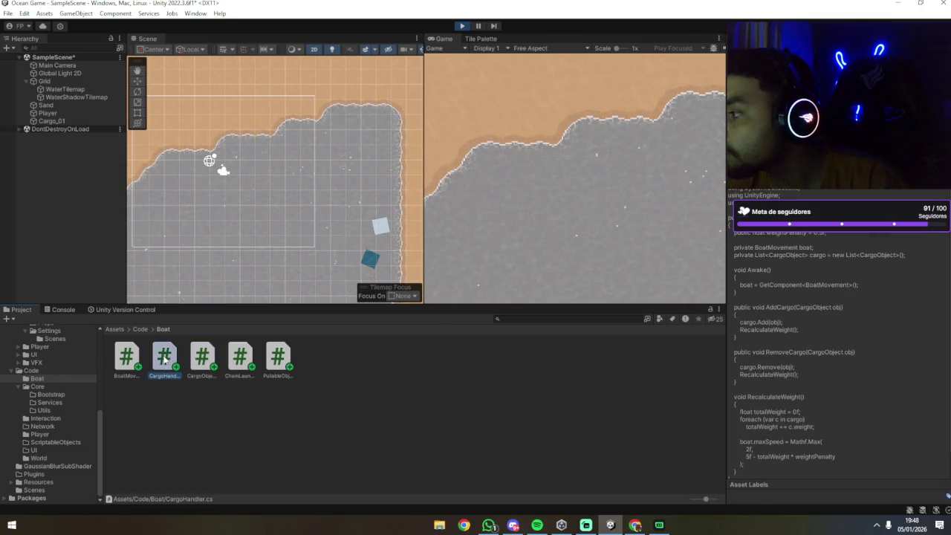
pyautogui.keyDown('ctrl'); pyautogui.click(211, 364); pyautogui.keyUp('ctrl')
pyautogui.click(213, 364)
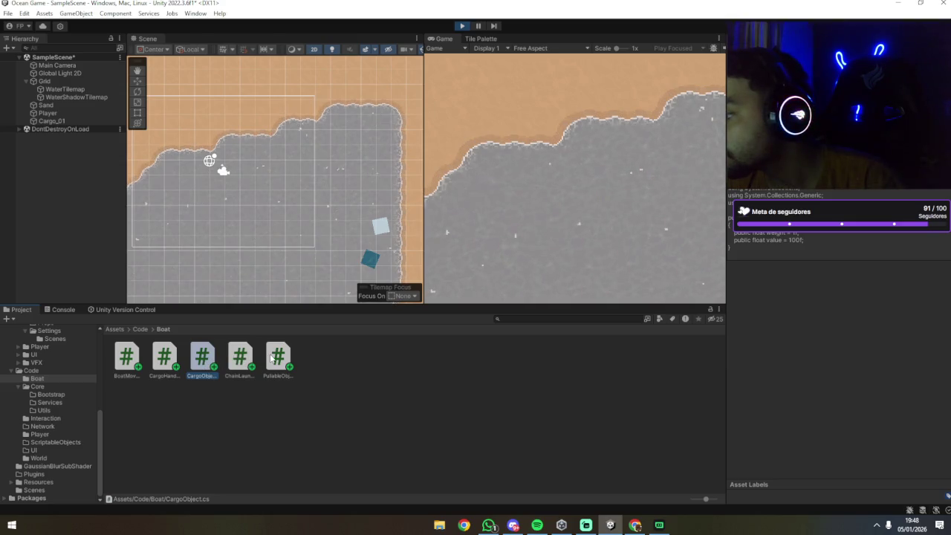
pyautogui.click(155, 359)
# Delete CargoHandler.cs and CargoObject.cs, then read the resulting CargoHandler missing-type error in the Console.
pyautogui.keyDown('shift'); pyautogui.click(202, 357); pyautogui.keyUp('shift')
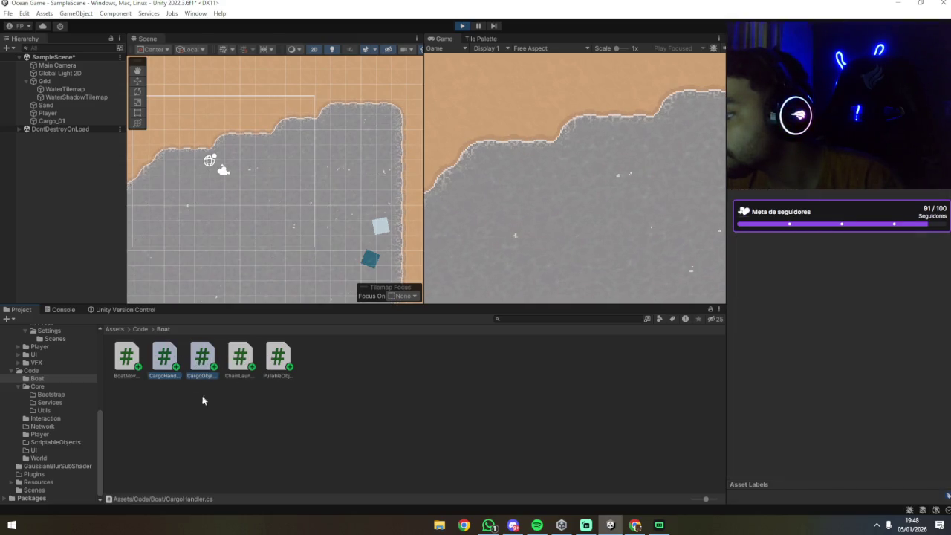
pyautogui.press('Delete')
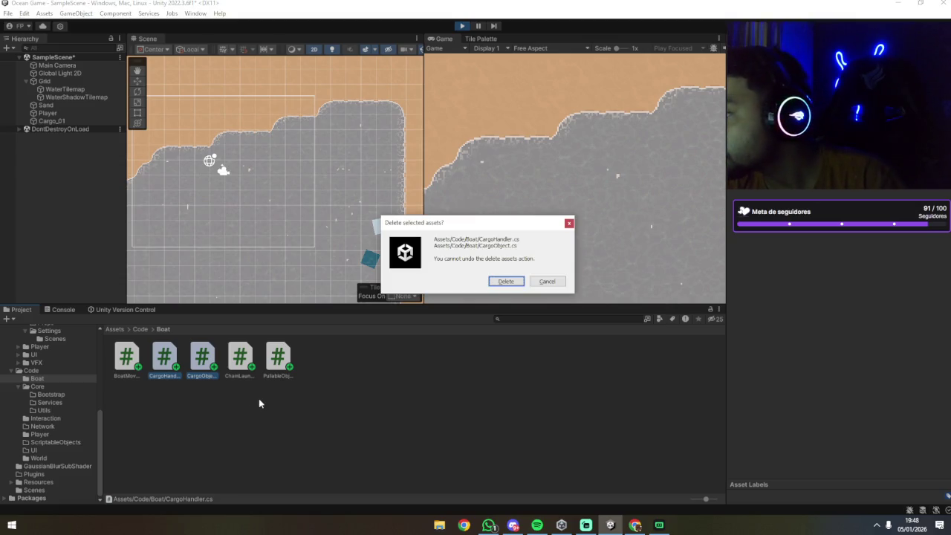
pyautogui.press('Return')
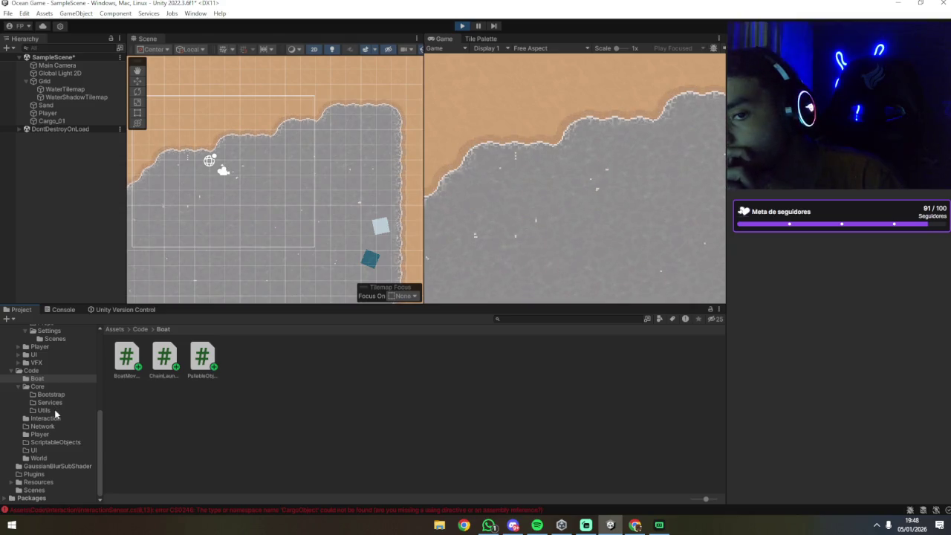
pyautogui.click(143, 510)
pyautogui.click(274, 333)
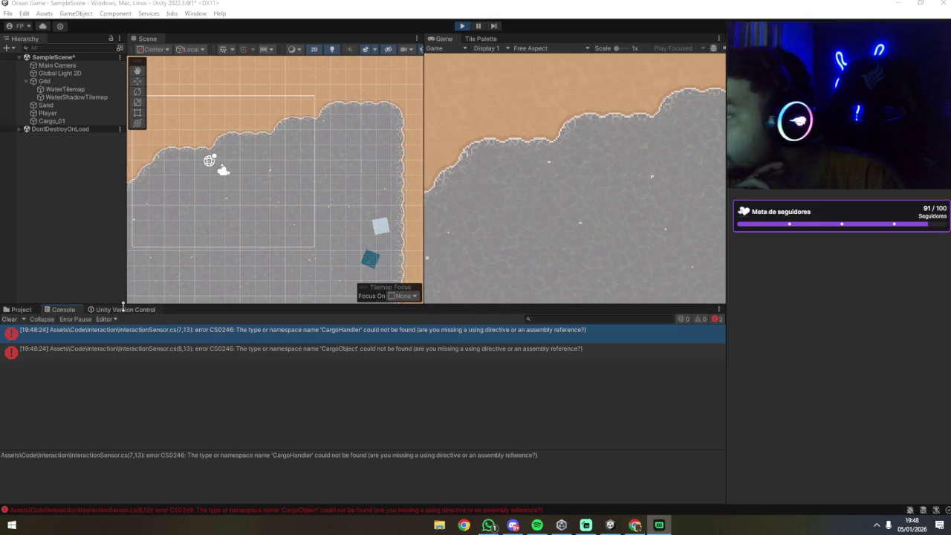
# Delete InteractionSensor.cs, leaving the Interaction folder empty.
pyautogui.click(24, 310)
pyautogui.click(45, 418)
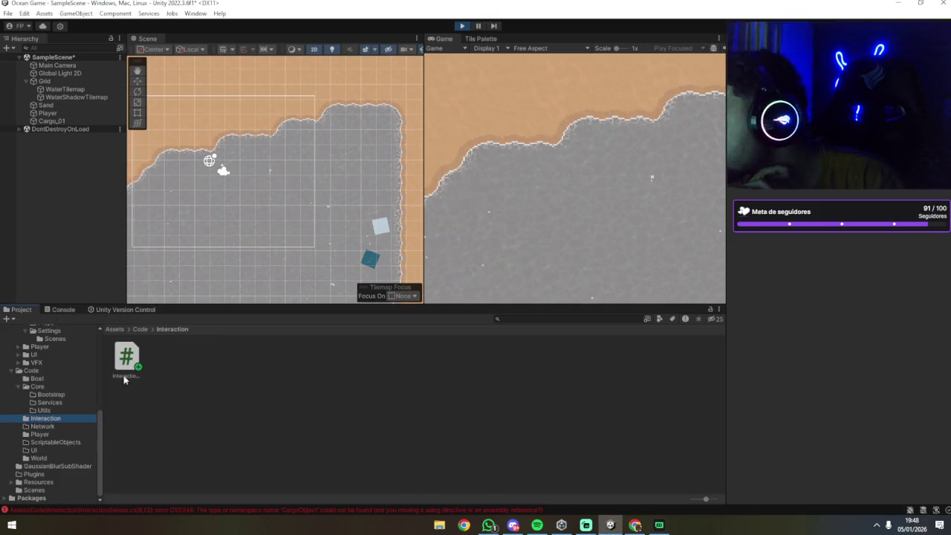
pyautogui.click(126, 358)
pyautogui.press('Delete')
pyautogui.press('Return')
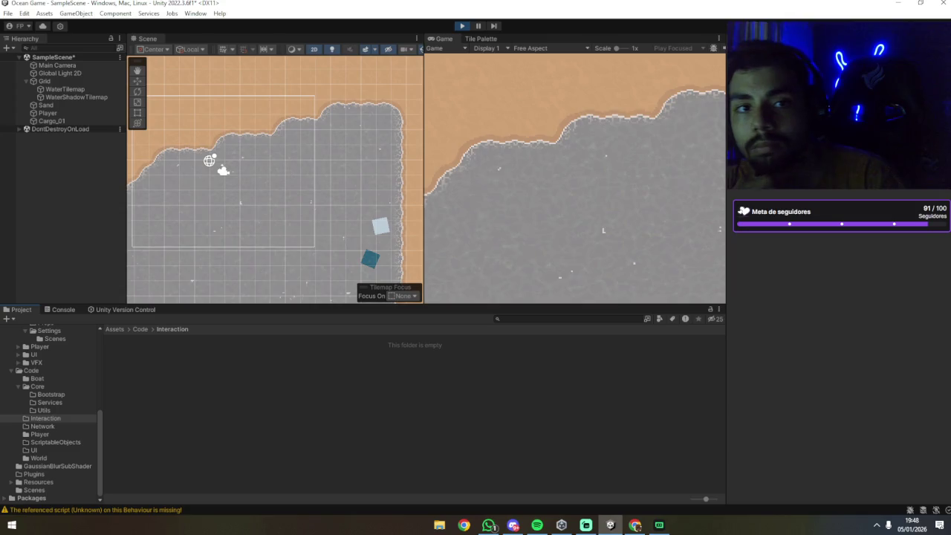
# Open the Assets/Code/Player folder and select the player controller script.
pyautogui.hotkey('alt', 'Tab')
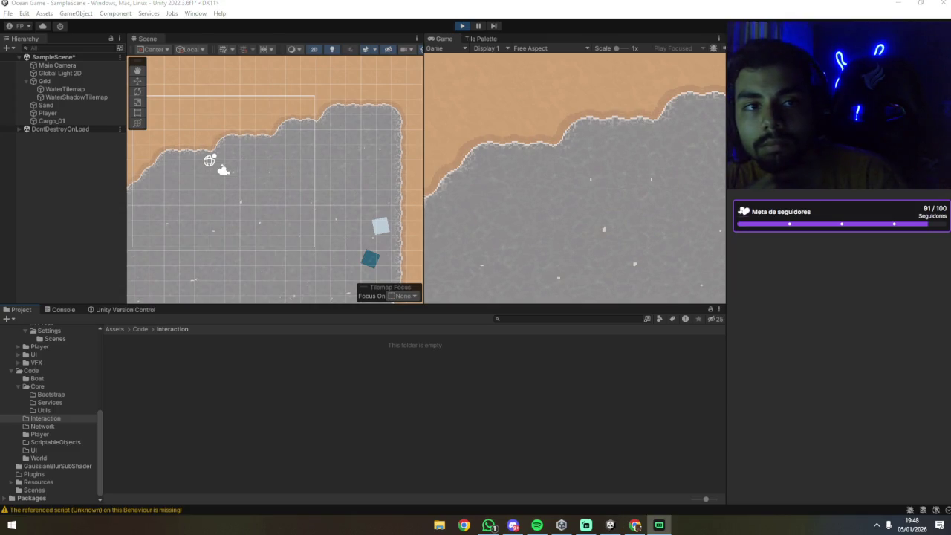
pyautogui.hotkey('alt', 'Tab')
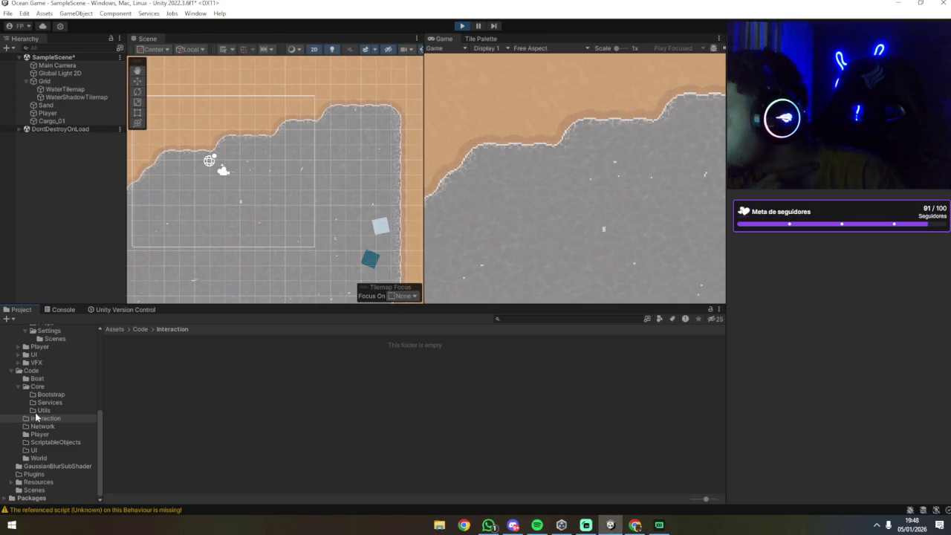
pyautogui.click(36, 387)
pyautogui.click(39, 434)
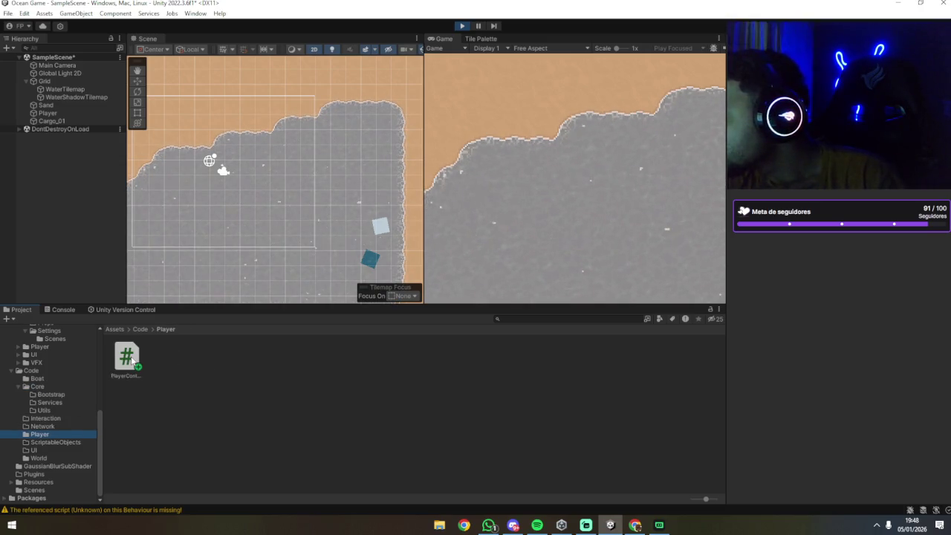
pyautogui.click(126, 365)
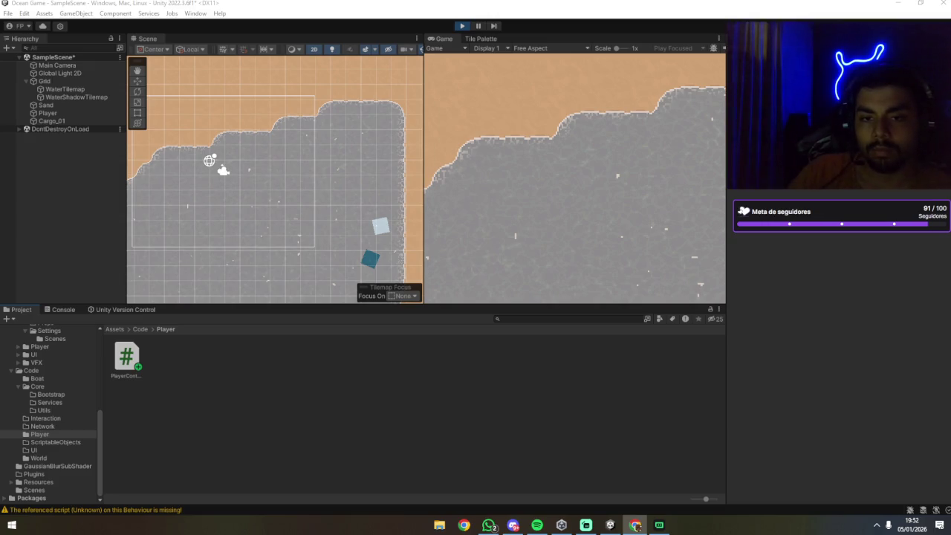
pyautogui.hotkey('alt', 'Tab')
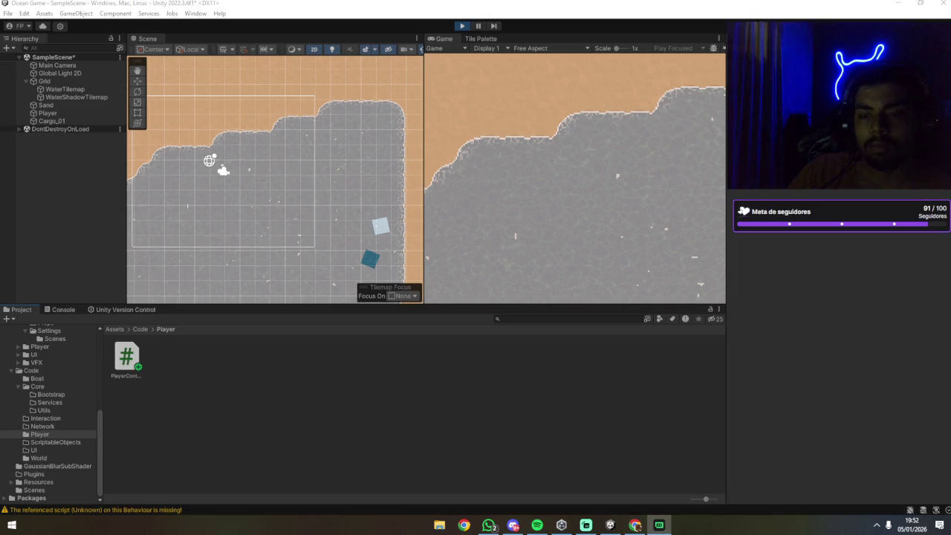